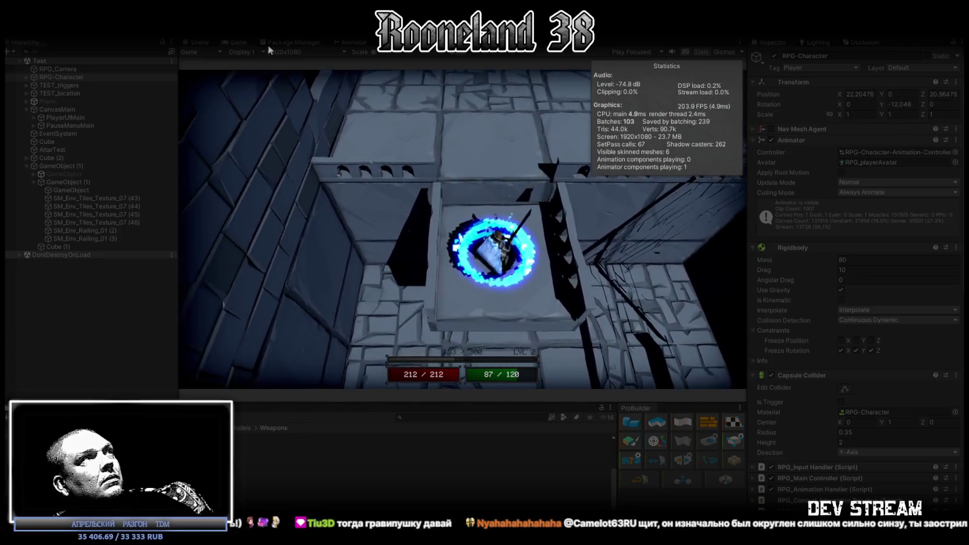
- Maximize the running game and walk the character forward onto the narrow walled platform
double_click(239, 42)
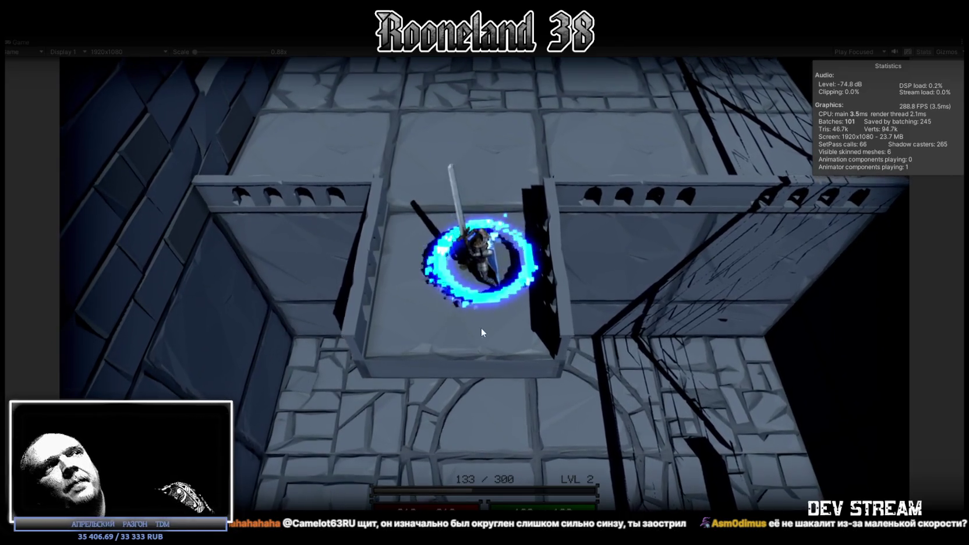
key(w)
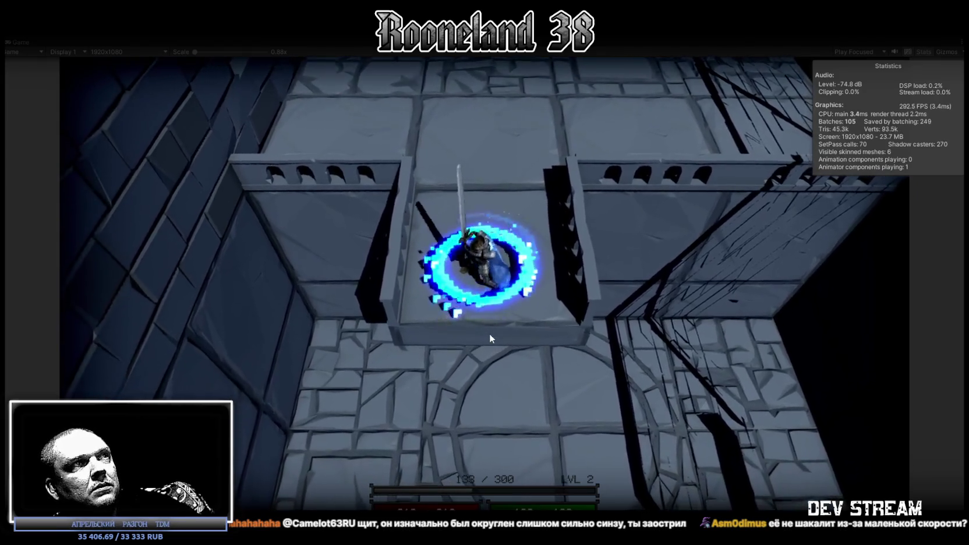
key(w)
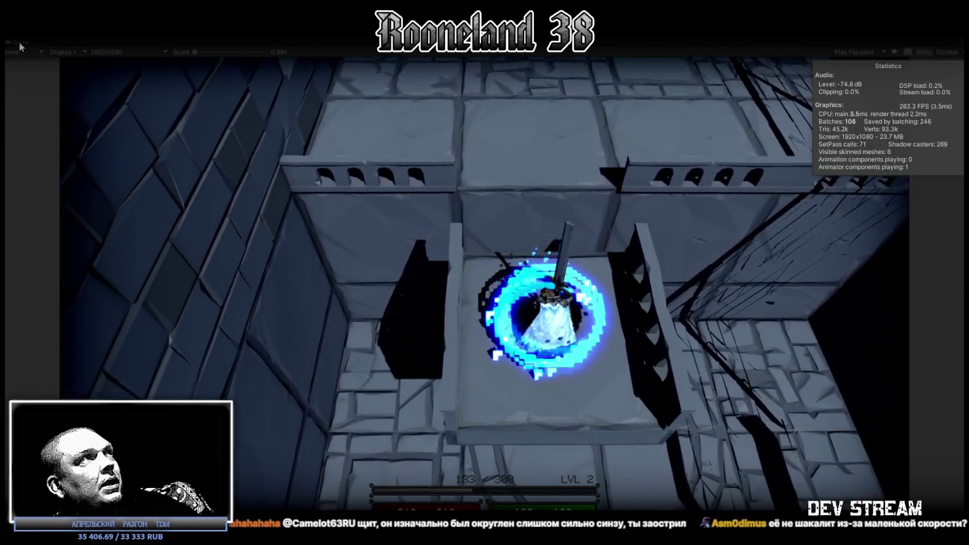
double_click(18, 42)
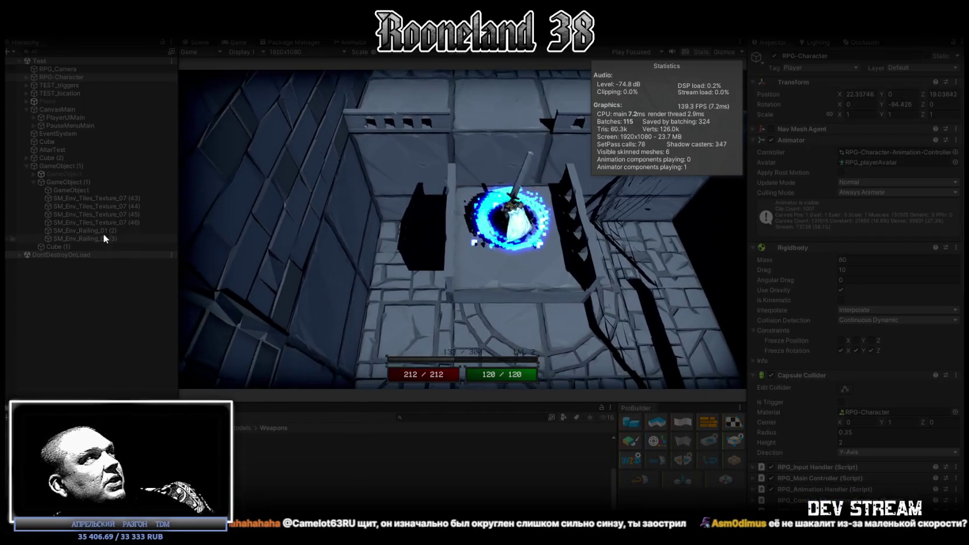
- Set GameObject (1)'s RPG_Platform Speed to 4
click(76, 182)
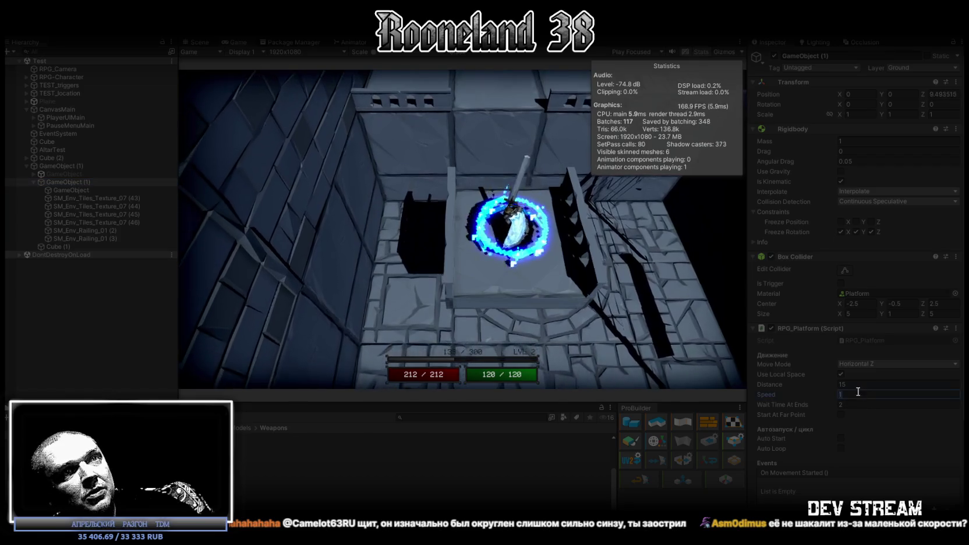
text(4)
key(Return)
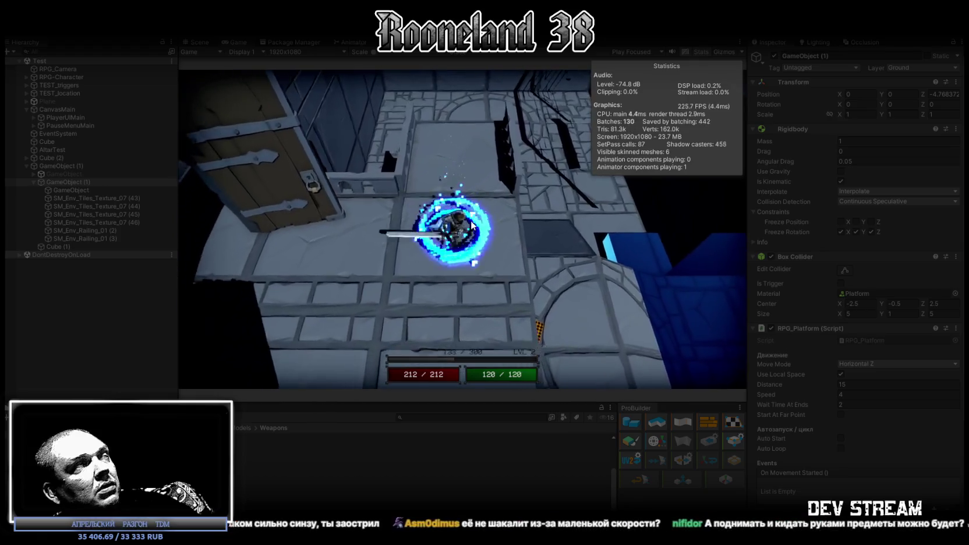
- Ride the faster platform in the maximized Game view, then stop the play session
double_click(232, 39)
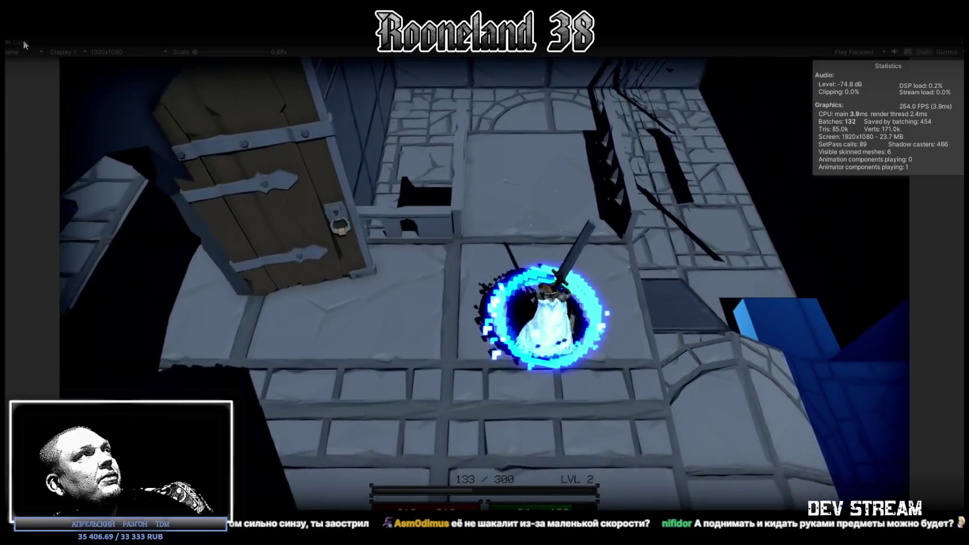
double_click(22, 40)
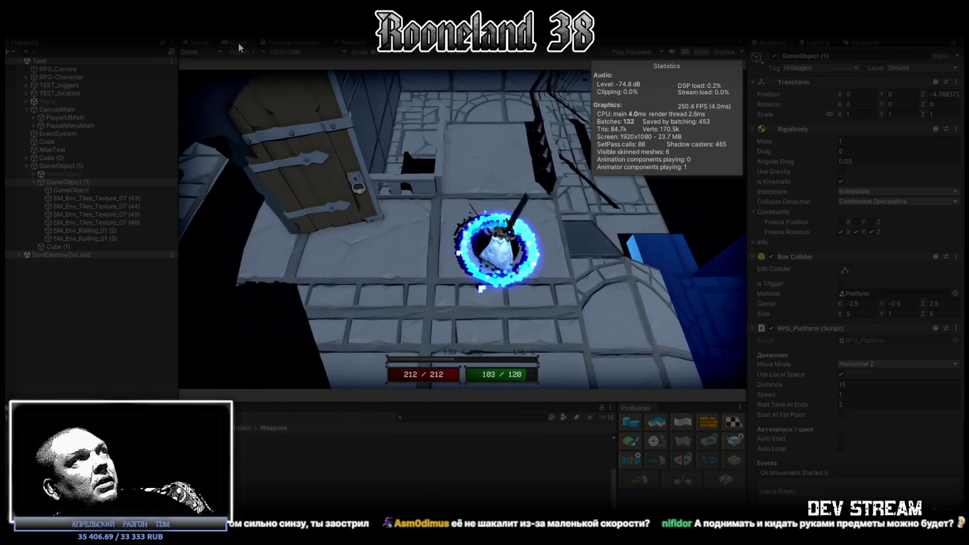
double_click(239, 42)
key(w)
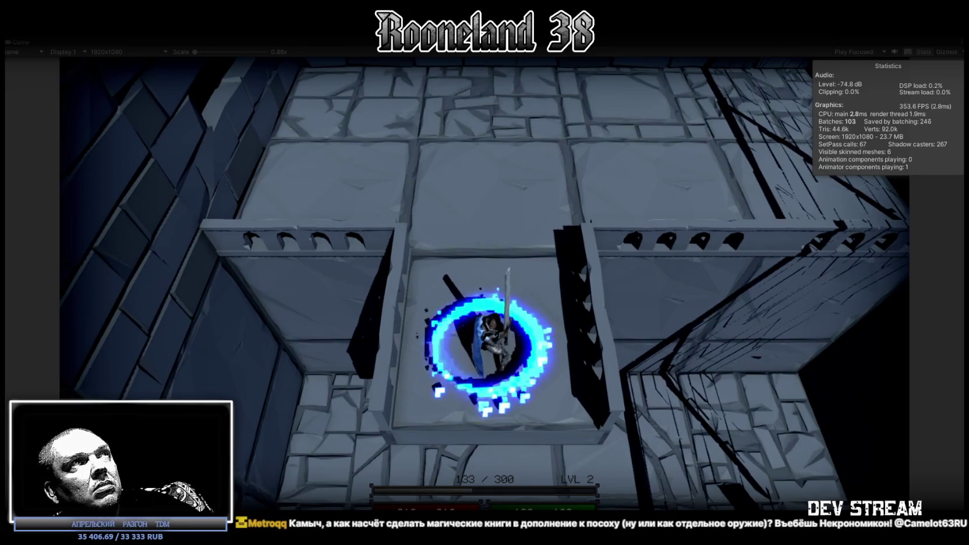
key(ctrl+p)
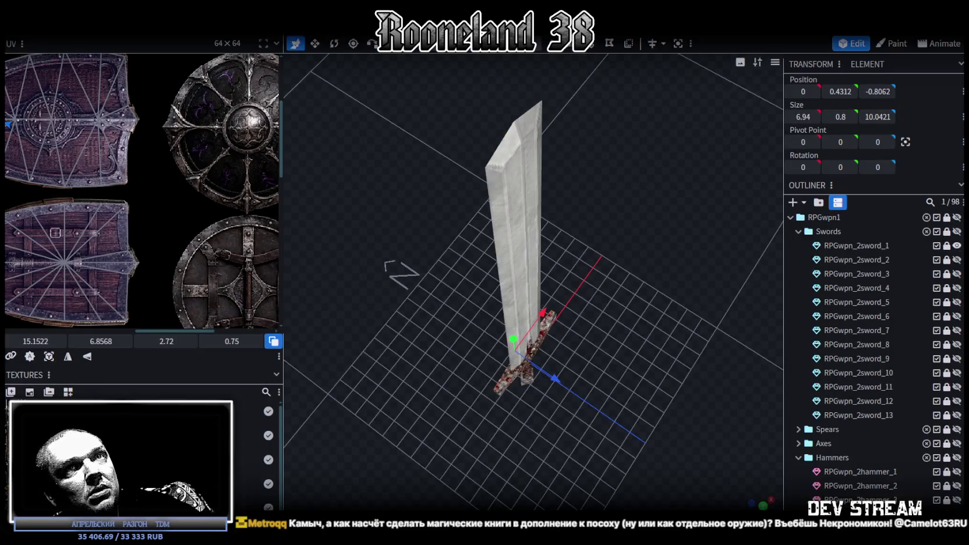
- Collapse the Swords folder and make RPGwpn_Shield_5 visible in the viewport
click(799, 232)
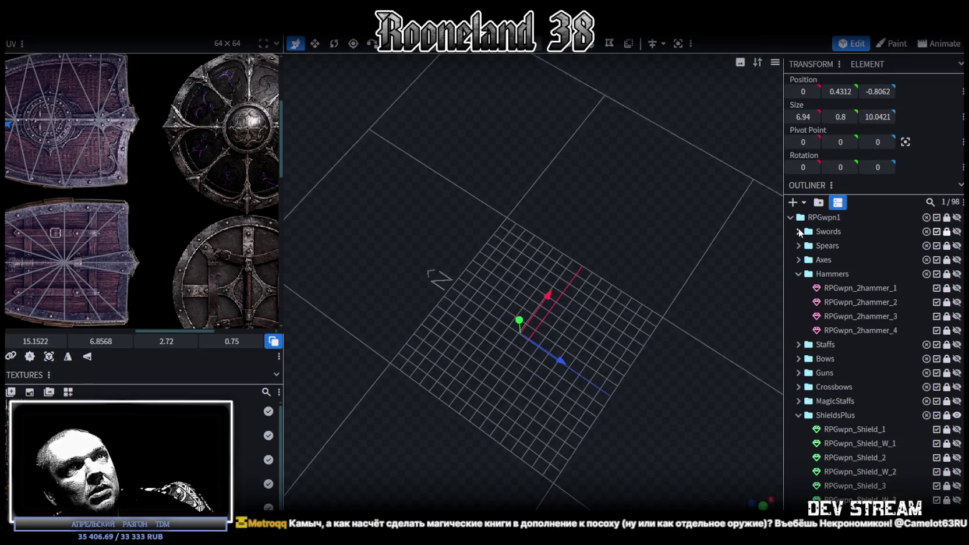
scroll(839, 373, down, 5)
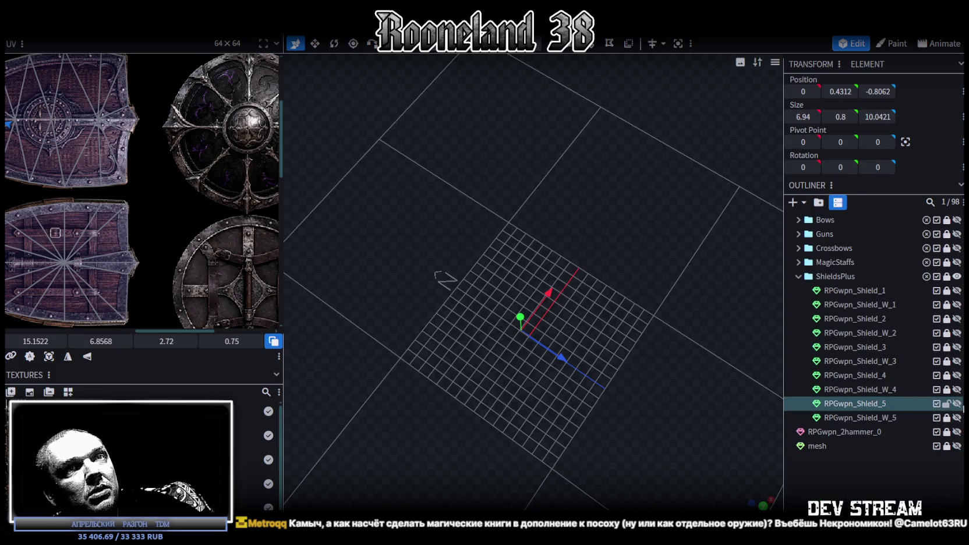
scroll(957, 413, up, 3)
scroll(955, 419, up, 2)
scroll(952, 428, down, 5)
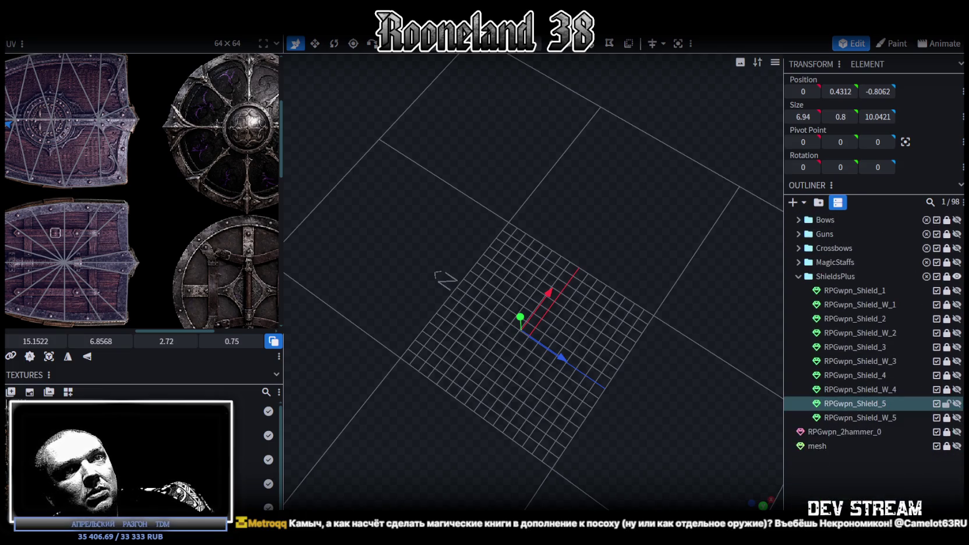
click(956, 403)
- Orbit the viewport to face the shield squarely and zoom into the UV editor
scroll(590, 408, up, 5)
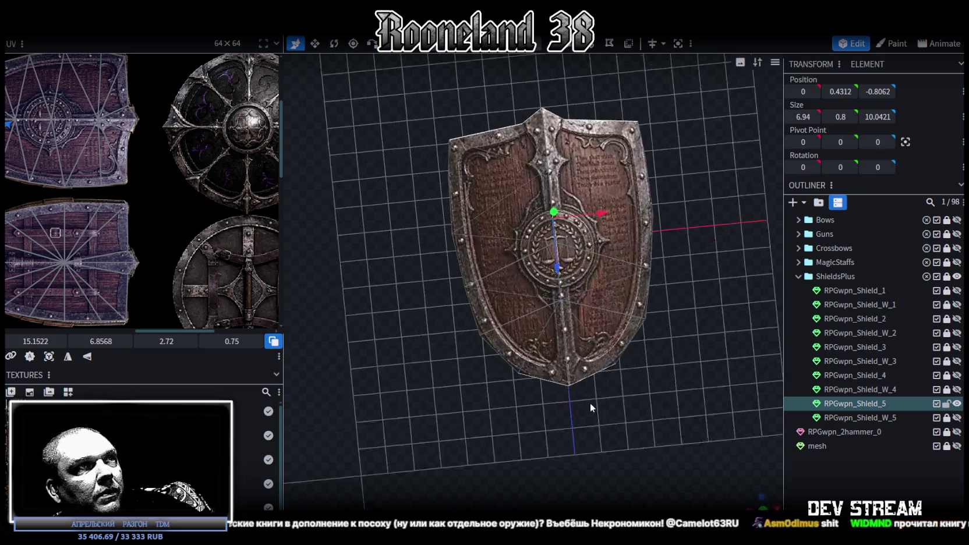
drag(590, 407, 556, 403)
scroll(553, 401, up, 3)
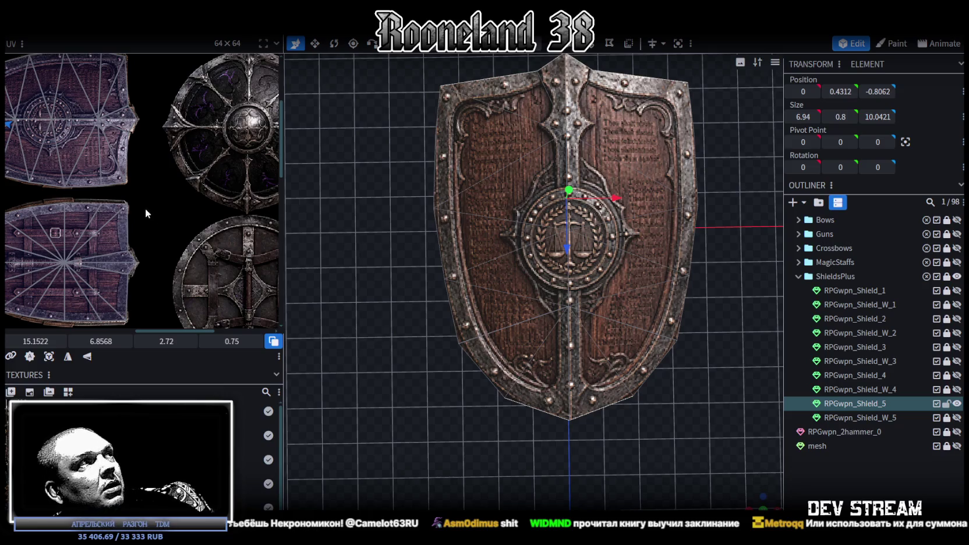
scroll(137, 197, up, 2)
scroll(128, 157, up, 2)
scroll(140, 122, up, 2)
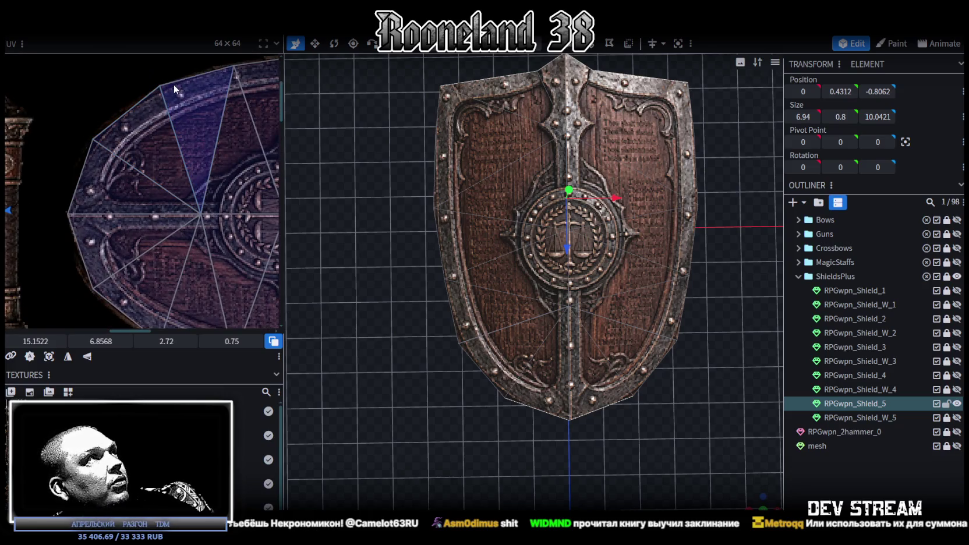
scroll(140, 76, up, 2)
- Pan across the texture's UV islands, zoom back out, and orbit to an edge-on shield view
middle_drag(100, 183, 157, 137)
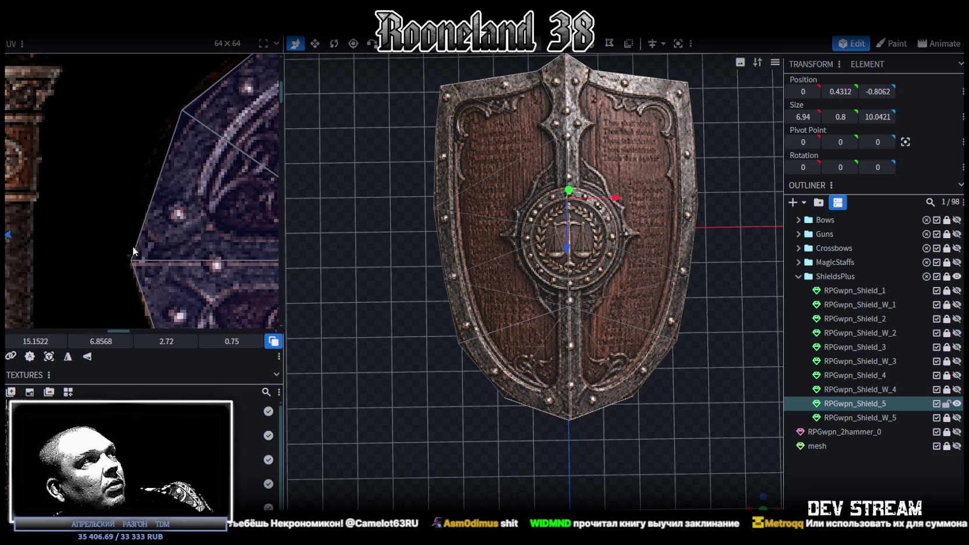
scroll(131, 244, down, 5)
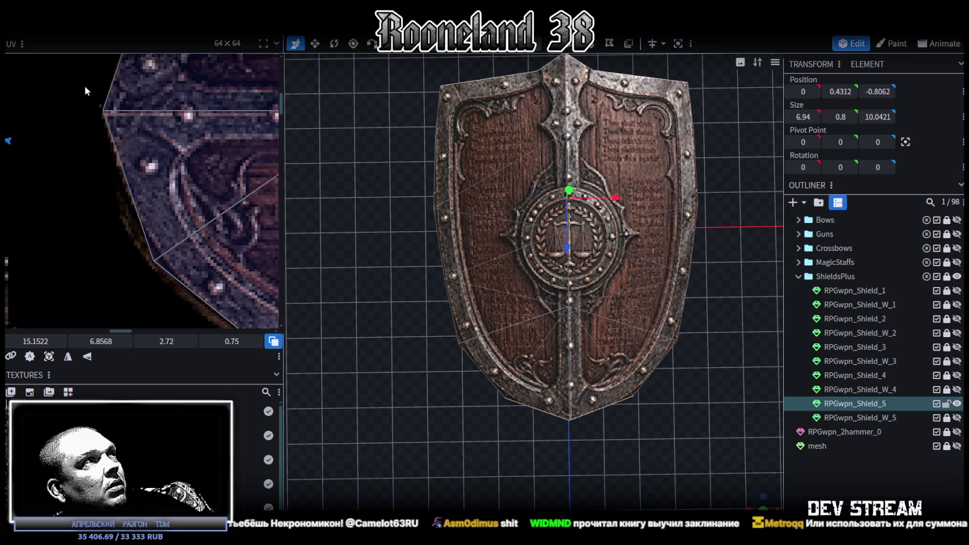
scroll(106, 185, down, 2)
scroll(106, 185, down, 2)
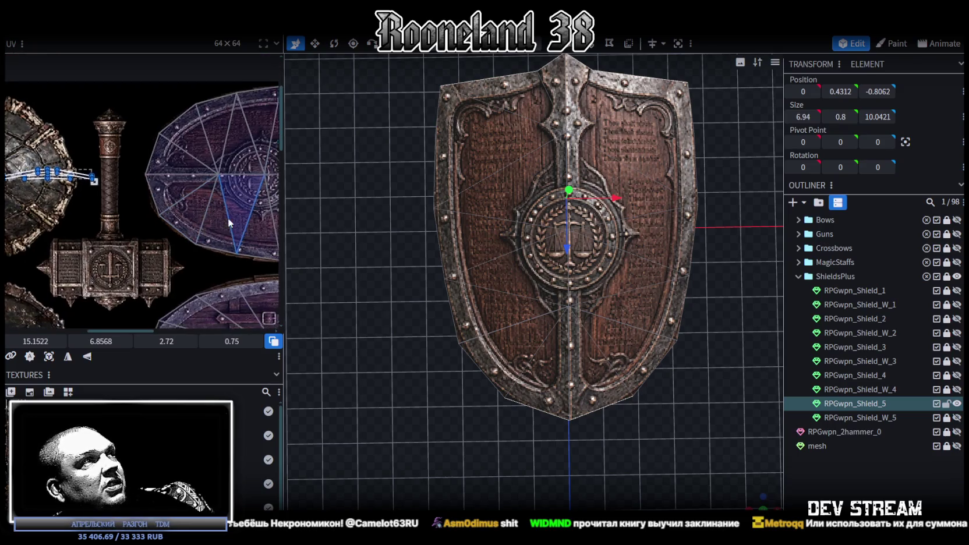
scroll(107, 185, down, 2)
scroll(569, 311, down, 1)
mouse_move(734, 494)
mouse_down()
mouse_move(616, 406)
mouse_move(654, 406)
mouse_up()
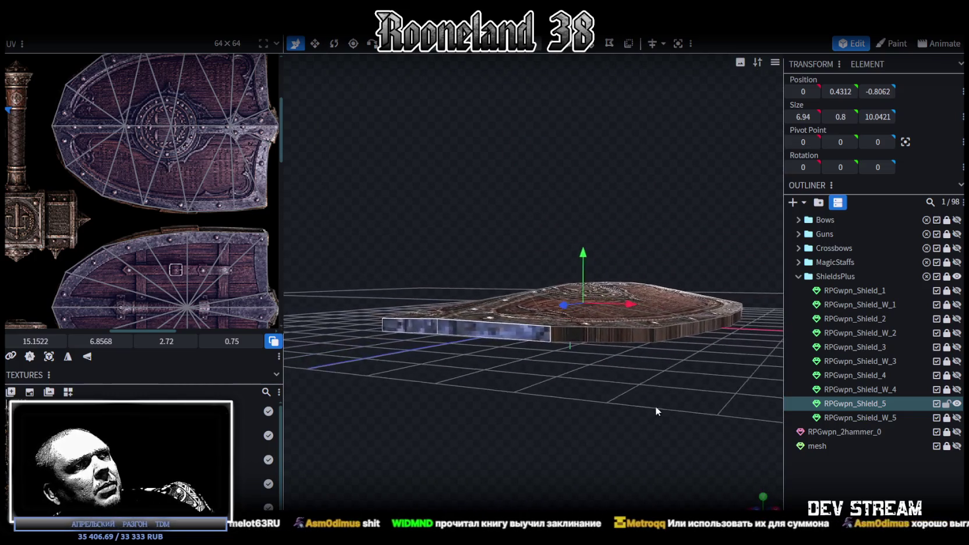
- Zoom around the UV editor, select another UV piece, and locate the purple shield islands
scroll(201, 219, down, 2)
scroll(146, 203, up, 1)
scroll(146, 208, up, 1)
scroll(192, 233, up, 2)
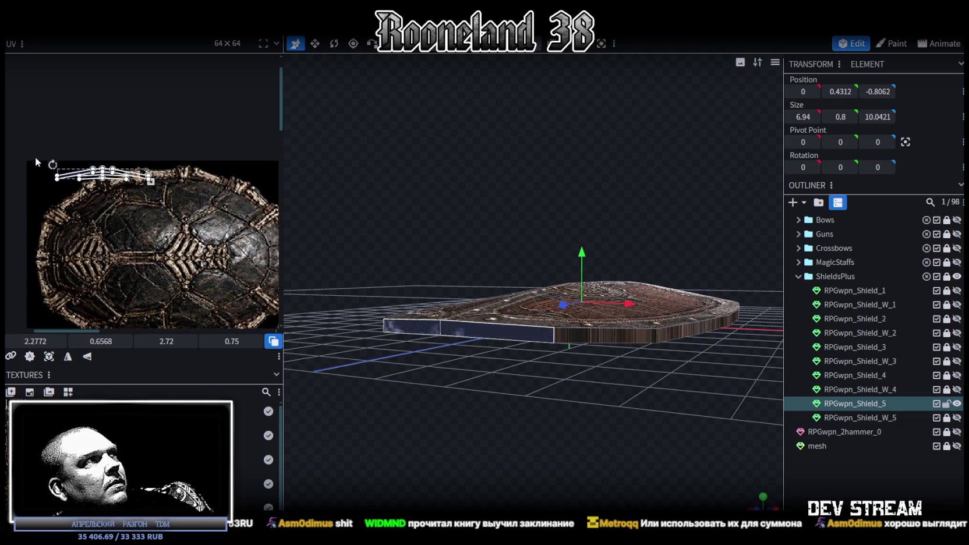
scroll(19, 127, up, 2)
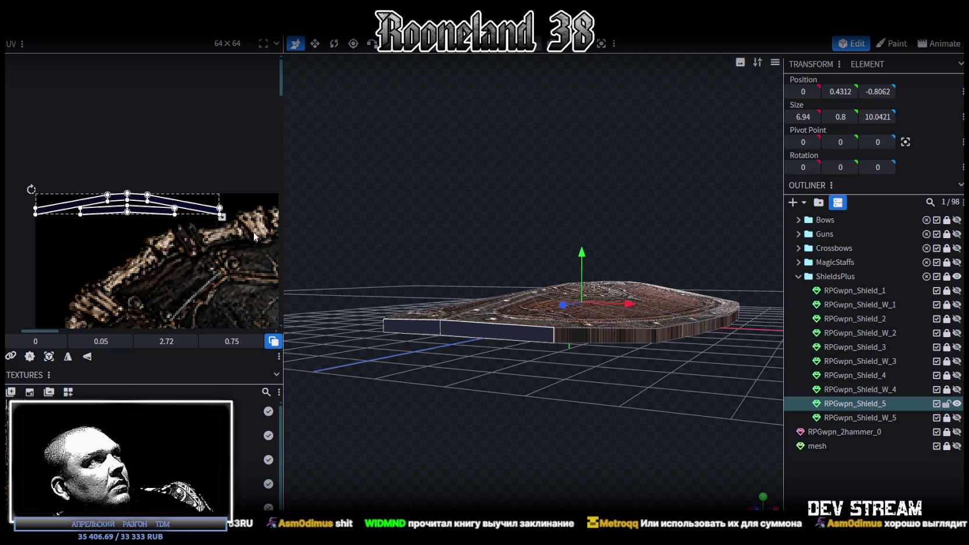
scroll(254, 236, up, 1)
scroll(278, 255, up, 1)
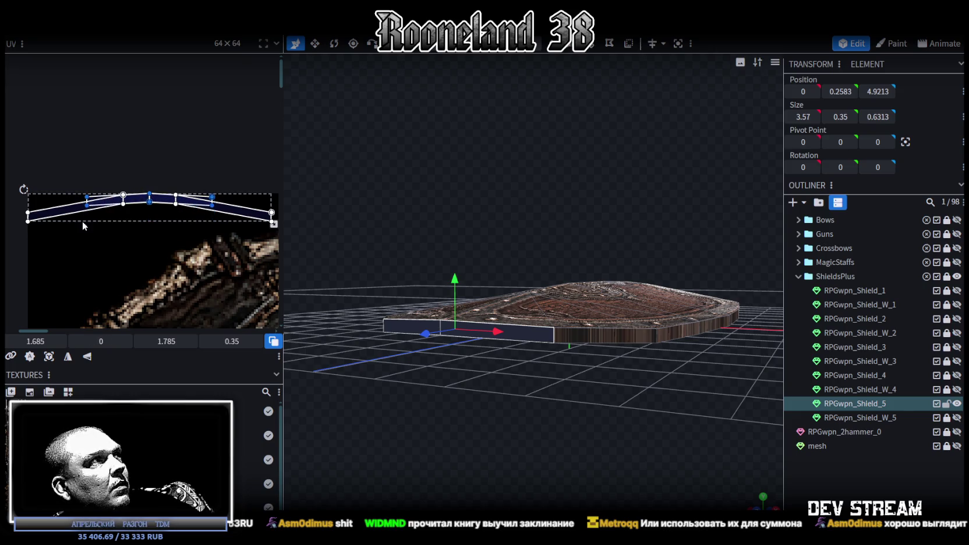
scroll(256, 239, right, 1)
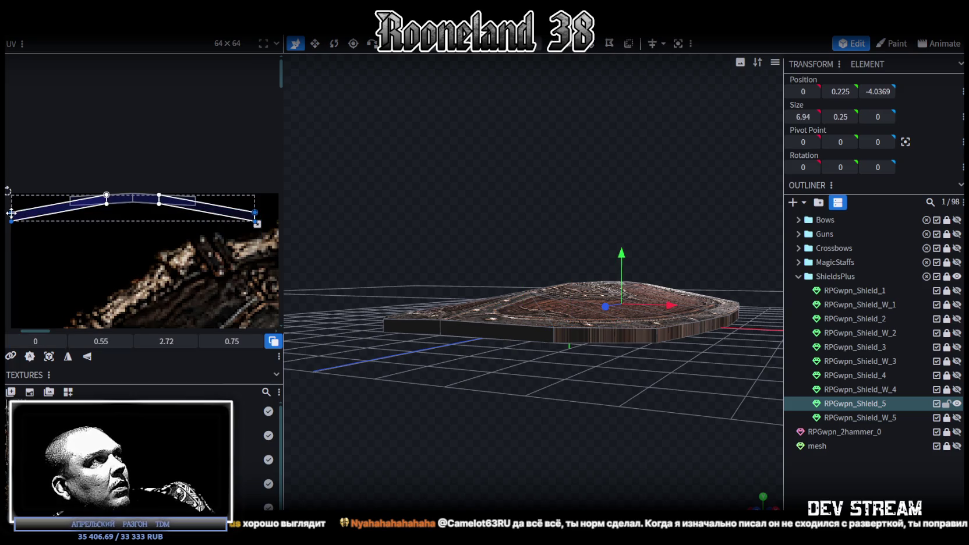
scroll(148, 206, down, 1)
scroll(230, 236, down, 1)
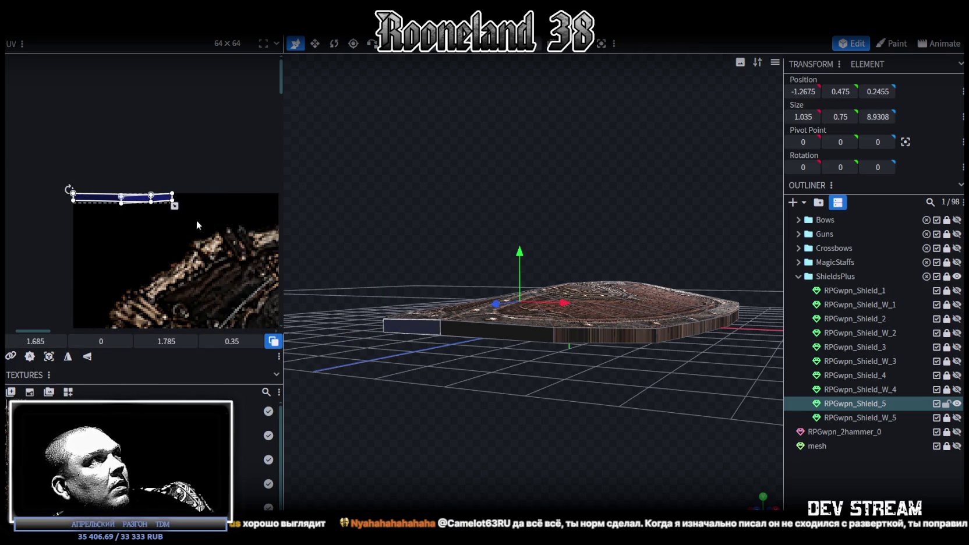
drag(196, 223, 60, 169)
scroll(60, 170, down, 1)
scroll(57, 174, down, 1)
scroll(53, 177, down, 1)
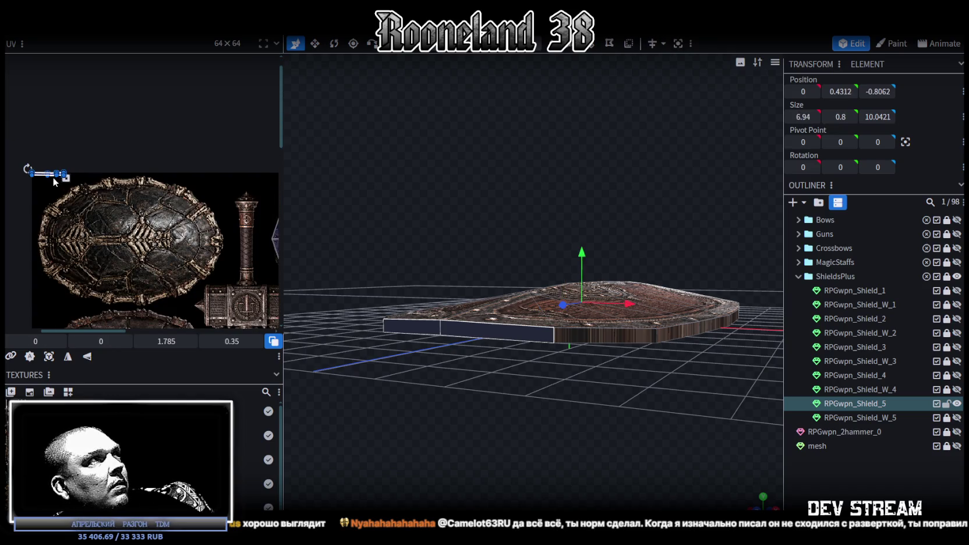
middle_drag(229, 262, 73, 147)
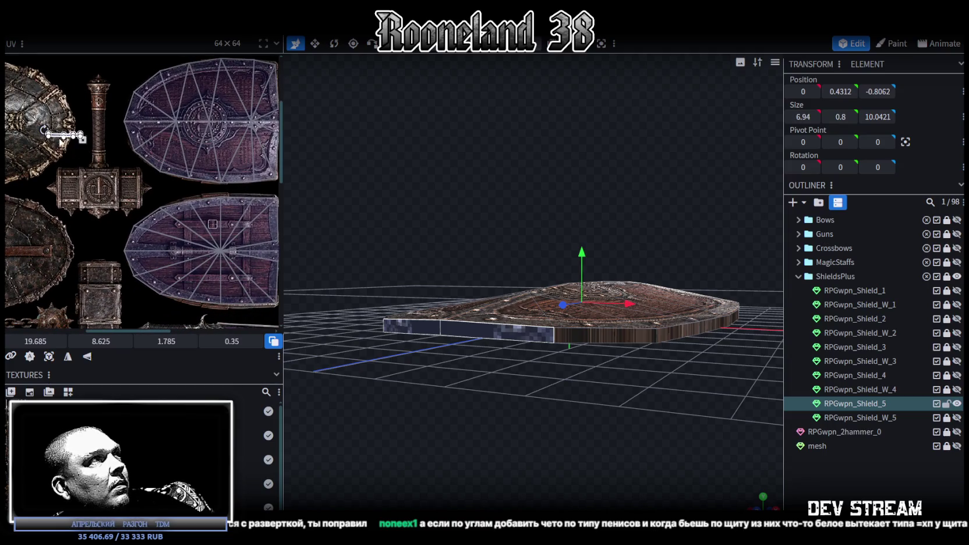
- Stretch the selected side rim strip wider along the texture's central metal band
middle_drag(190, 276, 170, 254)
scroll(178, 259, up, 2)
scroll(174, 255, up, 2)
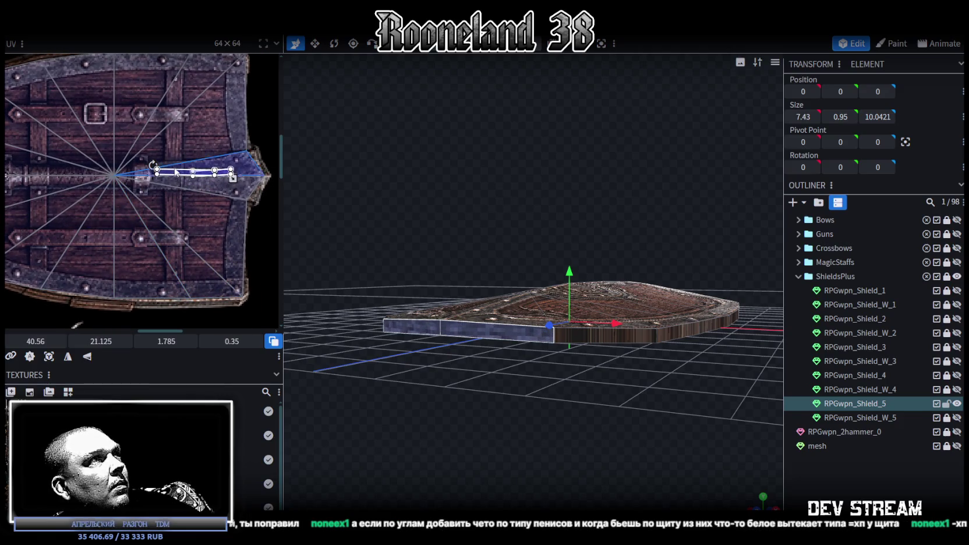
scroll(174, 172, up, 3)
scroll(150, 179, down, 2)
middle_drag(174, 187, 200, 196)
drag(258, 210, 232, 194)
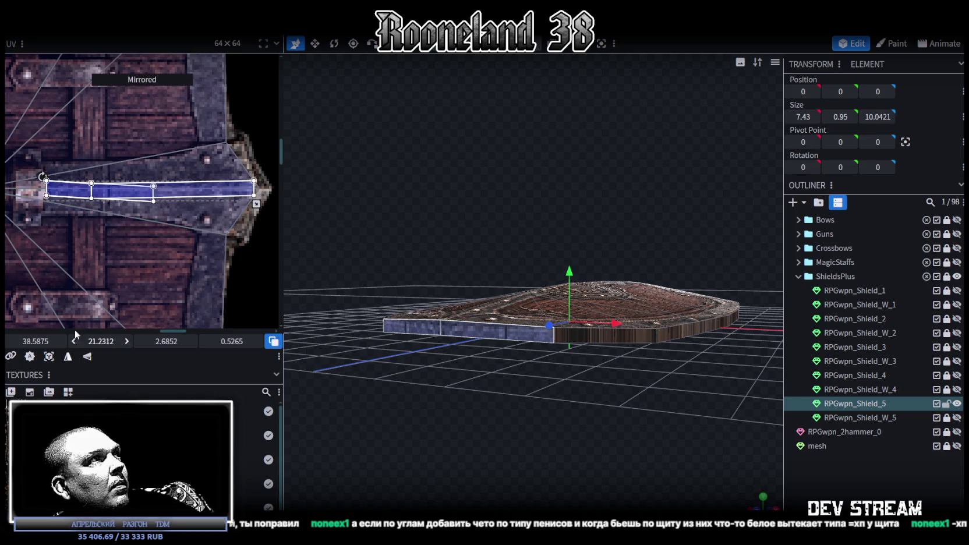
scroll(130, 194, down, 2)
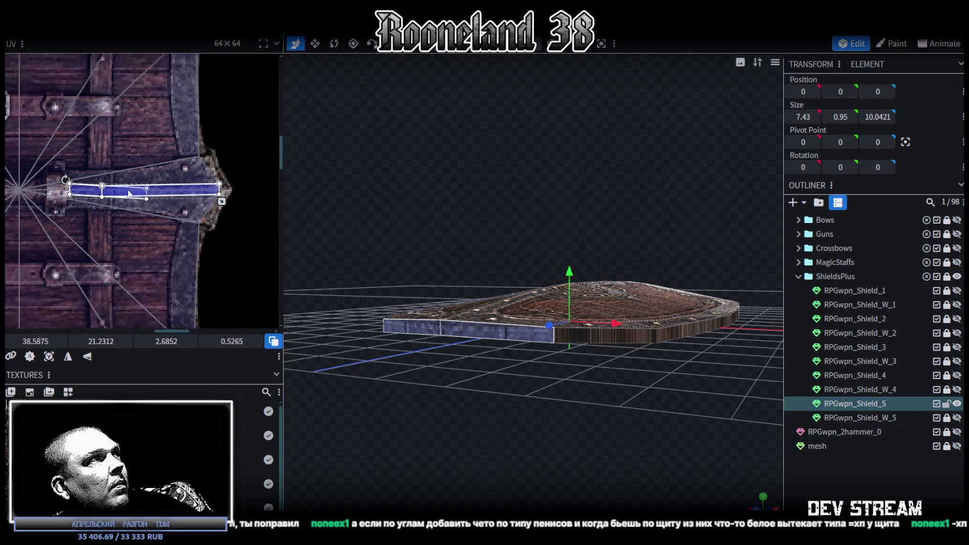
- Select the shield's top and side faces from above, then switch to orthographic front view
mouse_move(651, 409)
mouse_down()
mouse_move(683, 463)
mouse_move(760, 504)
mouse_move(609, 377)
mouse_up()
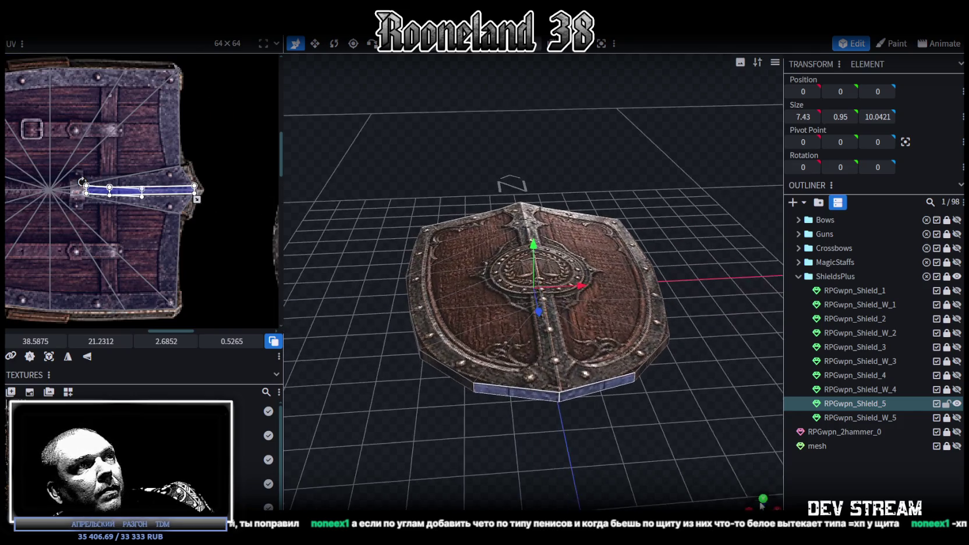
click(588, 373)
click(588, 376)
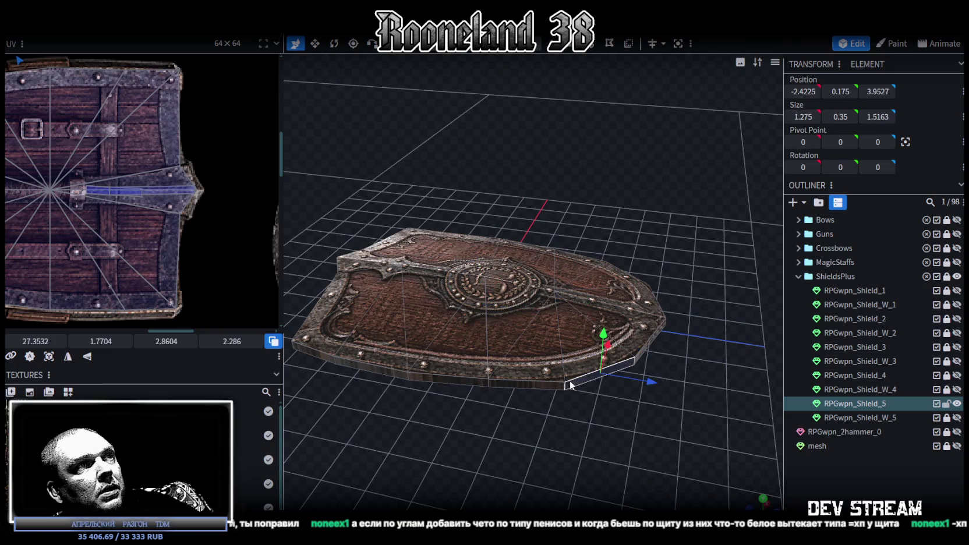
click(322, 356)
drag(346, 434, 712, 387)
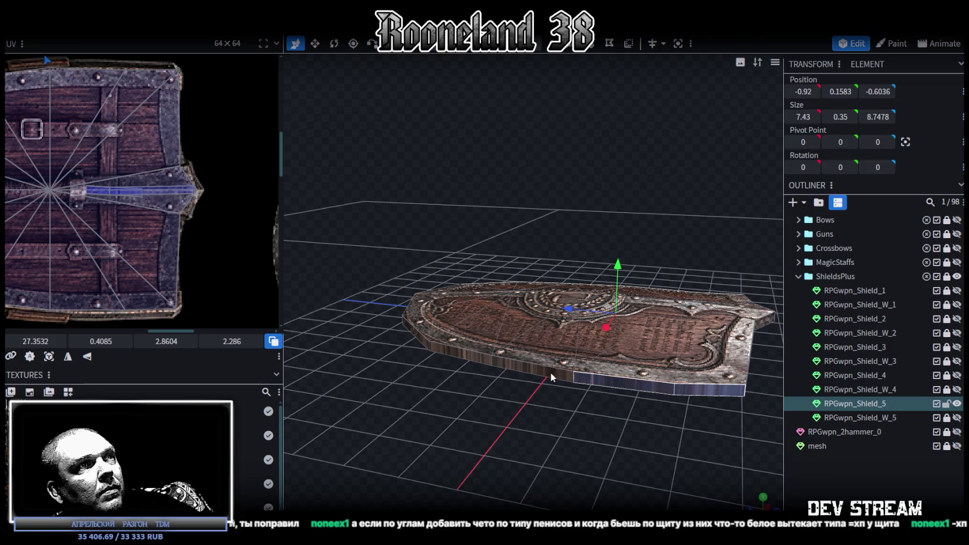
mouse_move(460, 429)
mouse_down()
mouse_move(516, 431)
mouse_move(483, 409)
mouse_up()
key(KP_1)
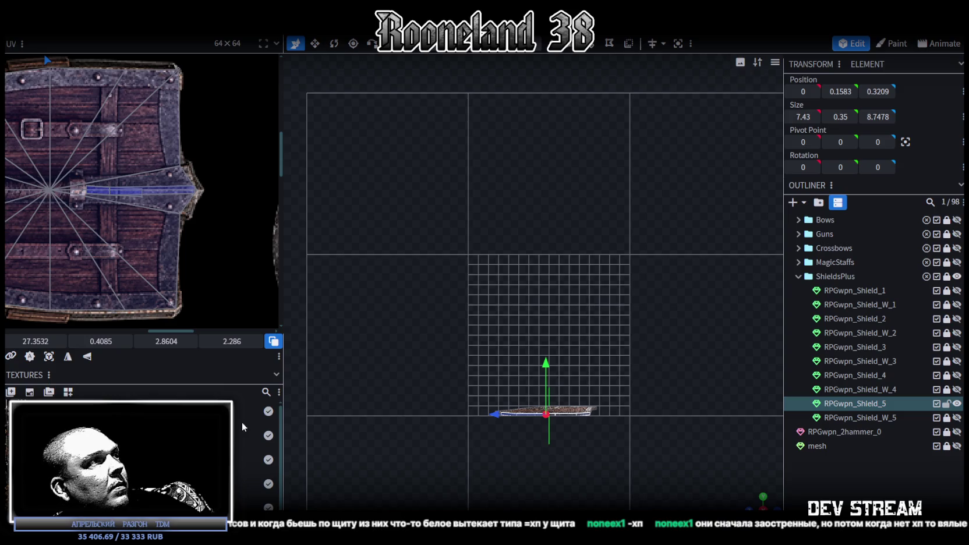
- Zoom out the UV editor and move the side face's UV onto the second shield texture
scroll(84, 304, down, 5)
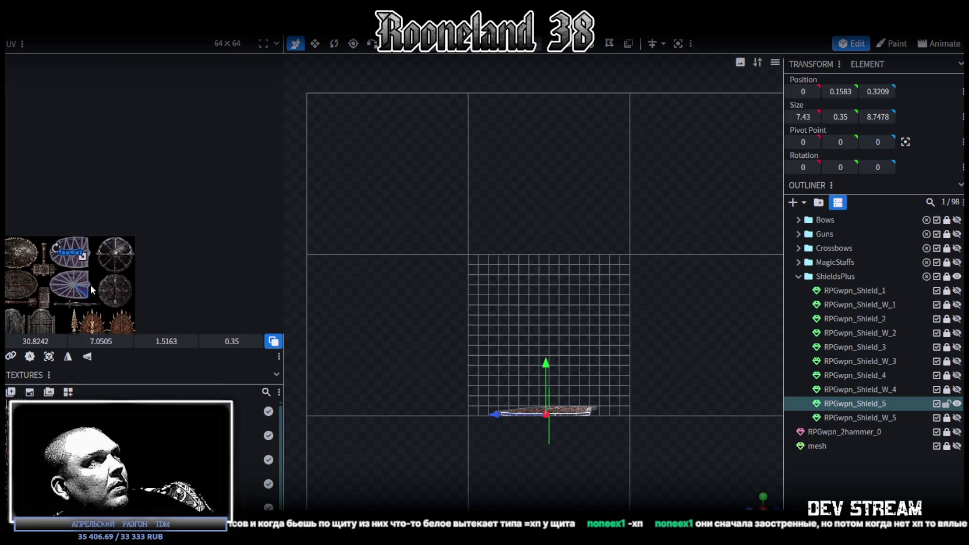
scroll(188, 248, up, 2)
scroll(189, 248, up, 1)
scroll(174, 207, up, 2)
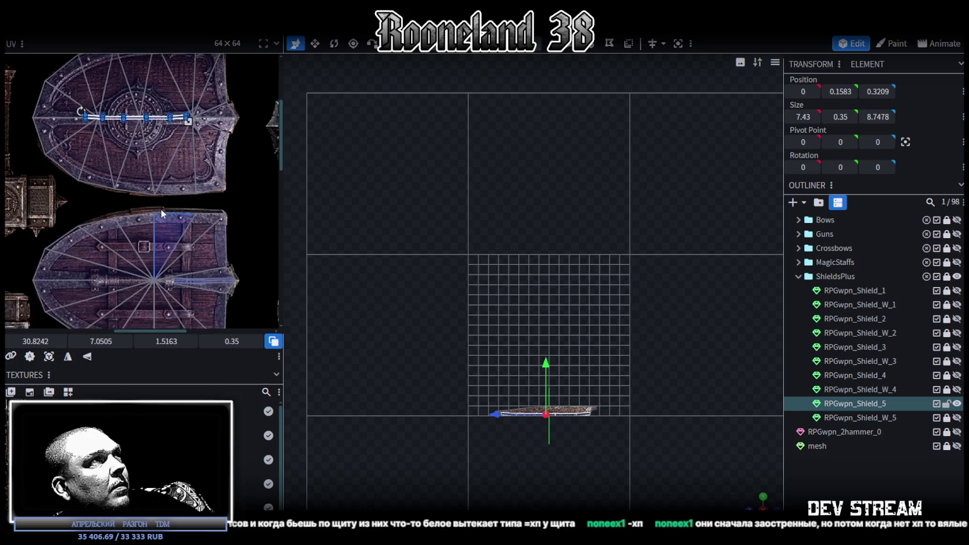
scroll(161, 166, up, 1)
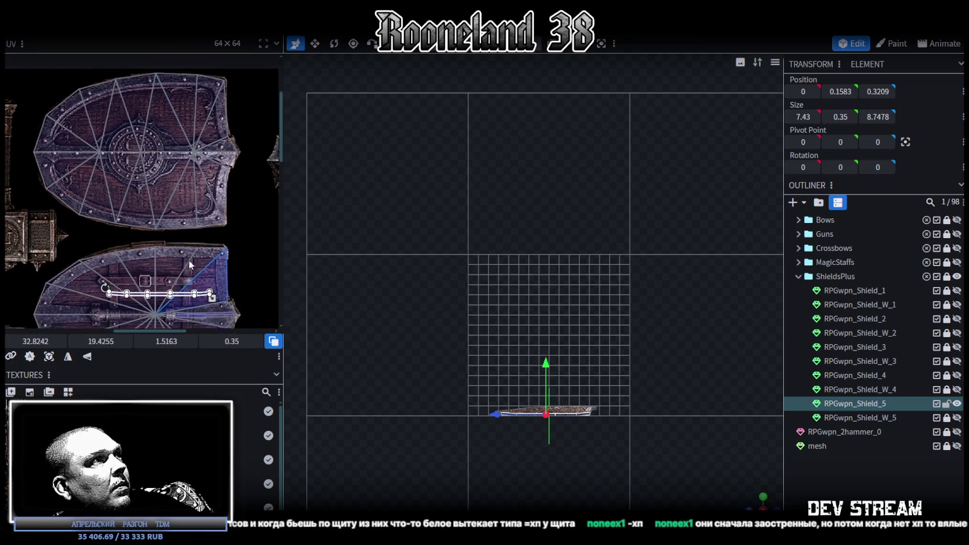
drag(147, 208, 153, 133)
scroll(153, 134, up, 2)
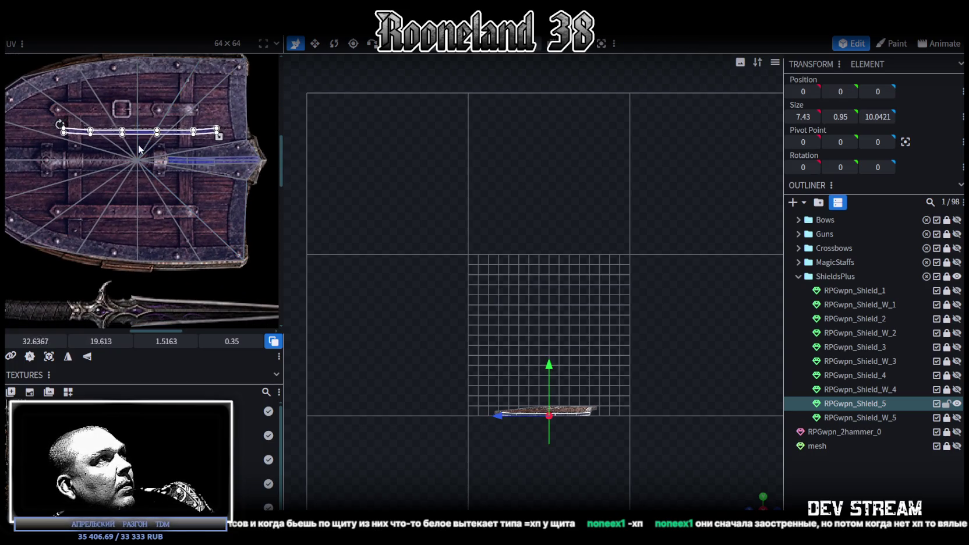
scroll(155, 256, up, 2)
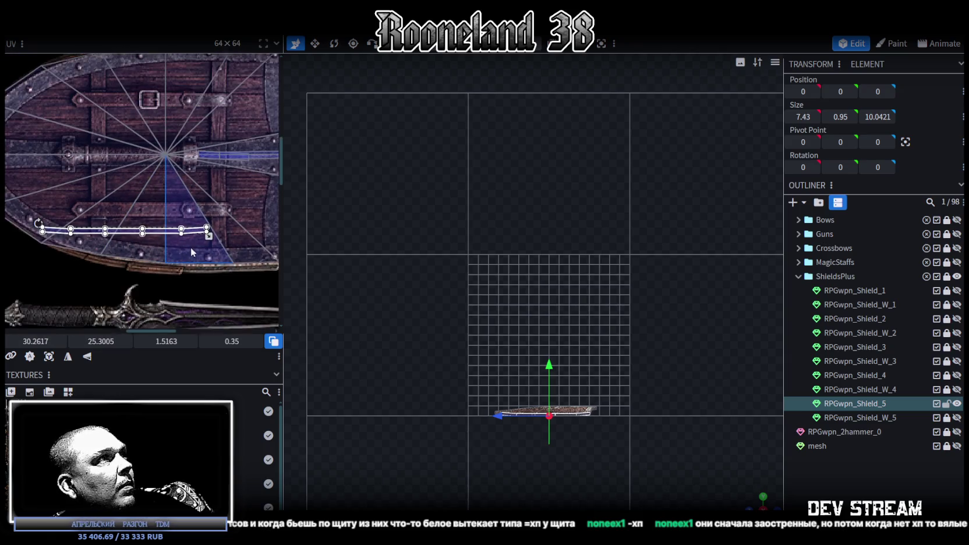
scroll(187, 212, down, 1)
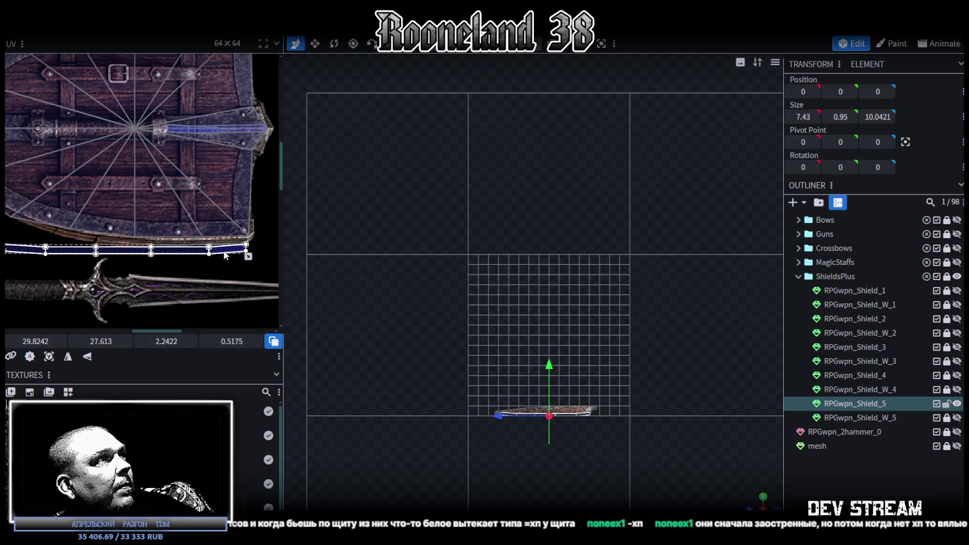
scroll(228, 253, up, 1)
scroll(234, 251, up, 1)
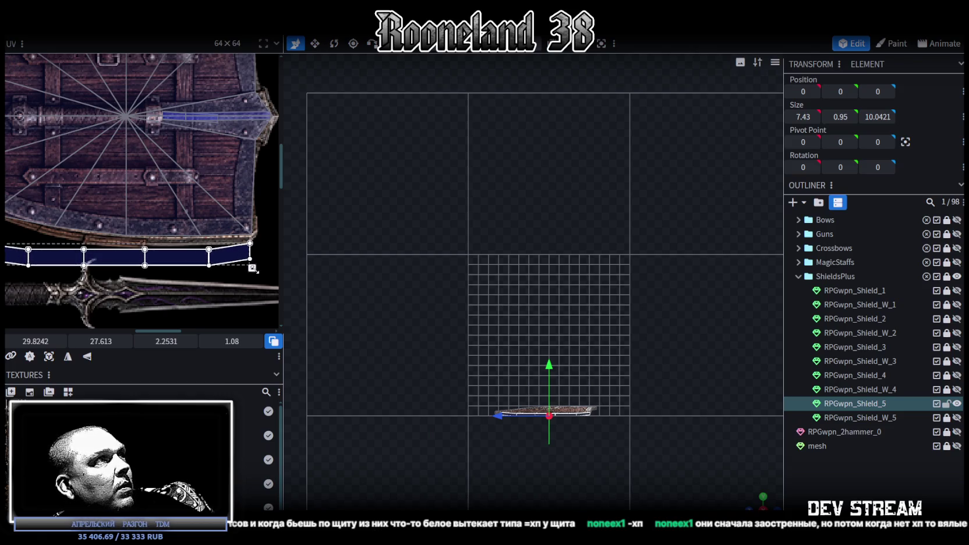
scroll(259, 280, up, 1)
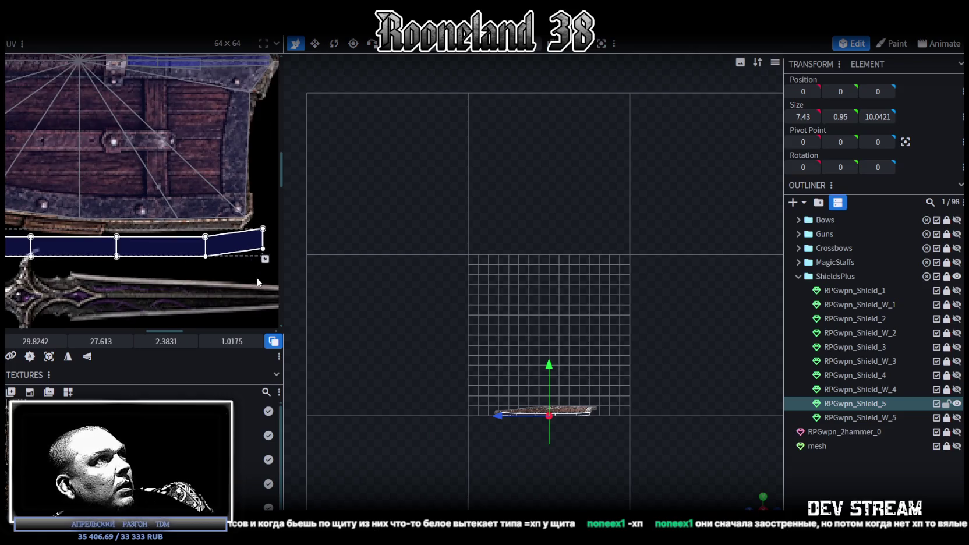
scroll(253, 279, up, 1)
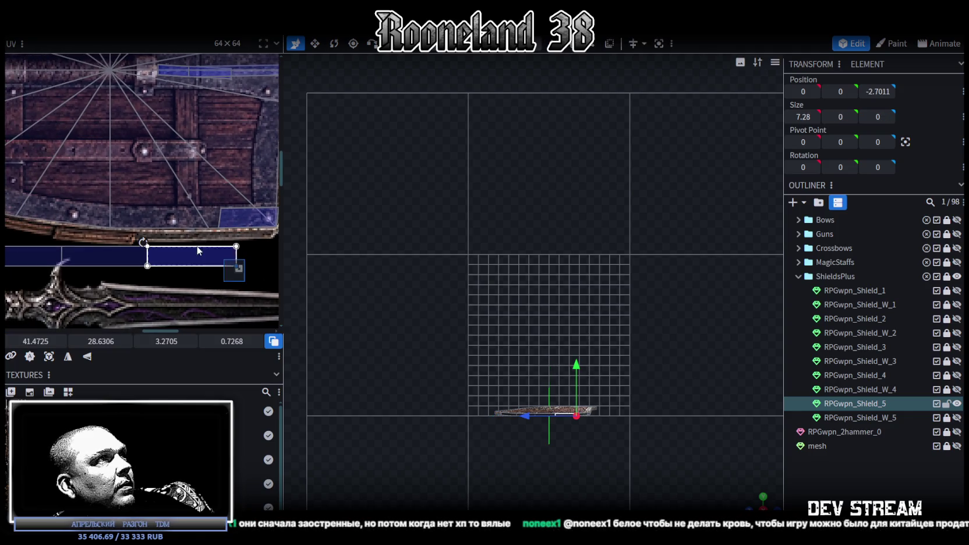
- Slide the side-face UV left, undo its rotation, and place it on the outer metal rim
drag(262, 275, 173, 221)
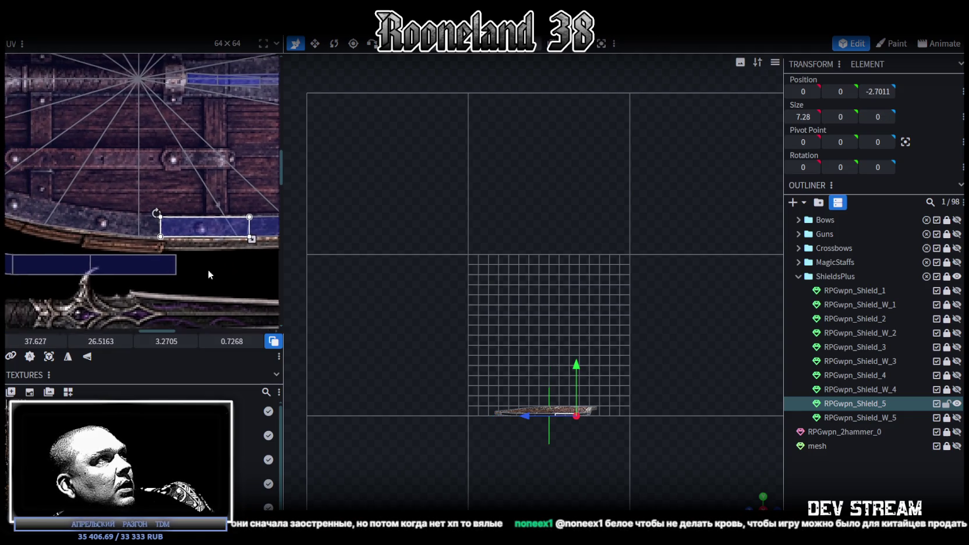
drag(173, 221, 105, 205)
key(ctrl+z)
scroll(196, 270, up, 2)
drag(198, 277, 143, 194)
drag(193, 220, 183, 220)
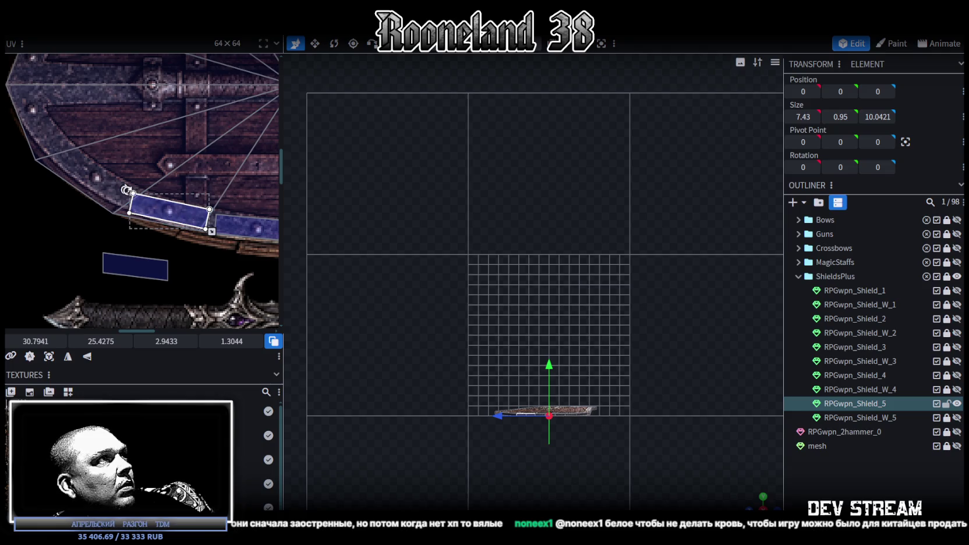
- Shrink the UV face and rotate it about 30° so it follows the rim's curve
drag(124, 190, 126, 187)
mouse_move(170, 219)
mouse_down()
mouse_move(135, 268)
mouse_move(116, 180)
mouse_up()
middle_drag(102, 230, 151, 286)
scroll(108, 200, up, 2)
drag(120, 215, 122, 199)
drag(178, 241, 162, 233)
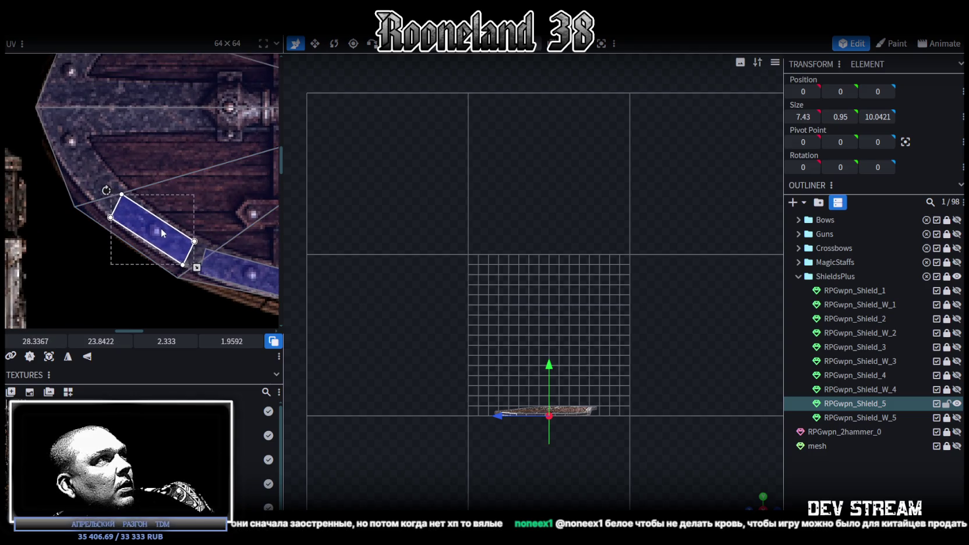
- Deselect all, orbit to a perspective view, and select the RPGwpn_Shield_5 mesh
click(847, 493)
scroll(700, 488, up, 2)
scroll(619, 355, up, 2)
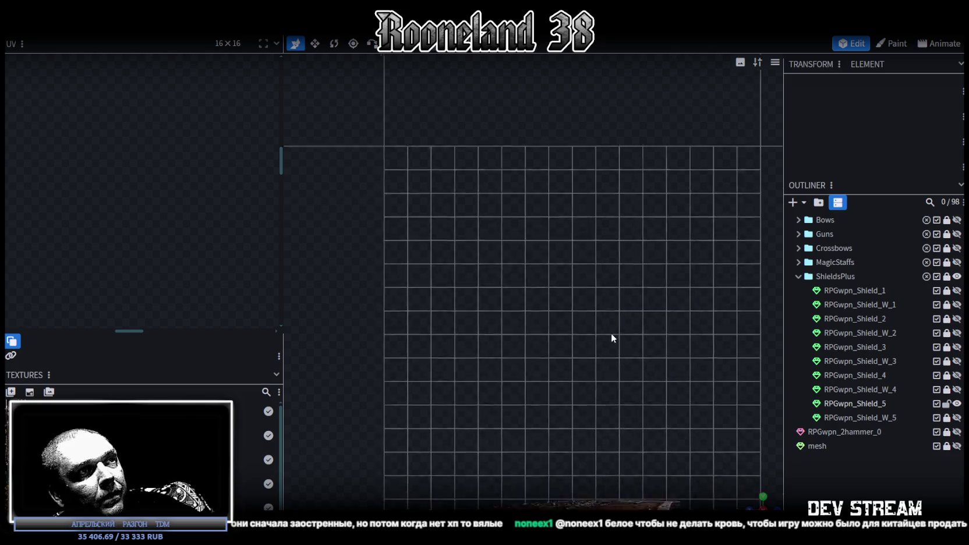
scroll(716, 484, up, 2)
mouse_move(751, 500)
mouse_down()
mouse_move(622, 456)
mouse_move(588, 341)
mouse_move(578, 446)
mouse_move(522, 85)
mouse_up()
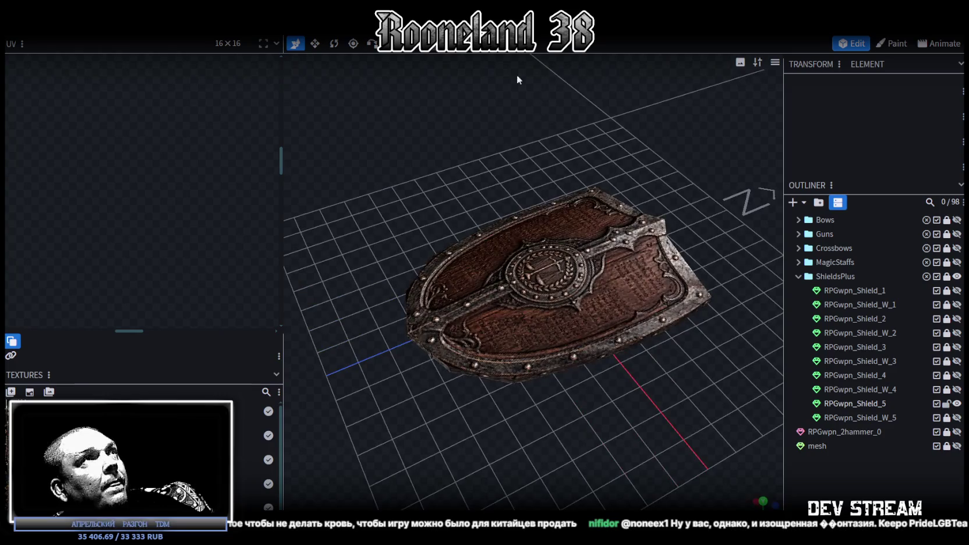
click(548, 288)
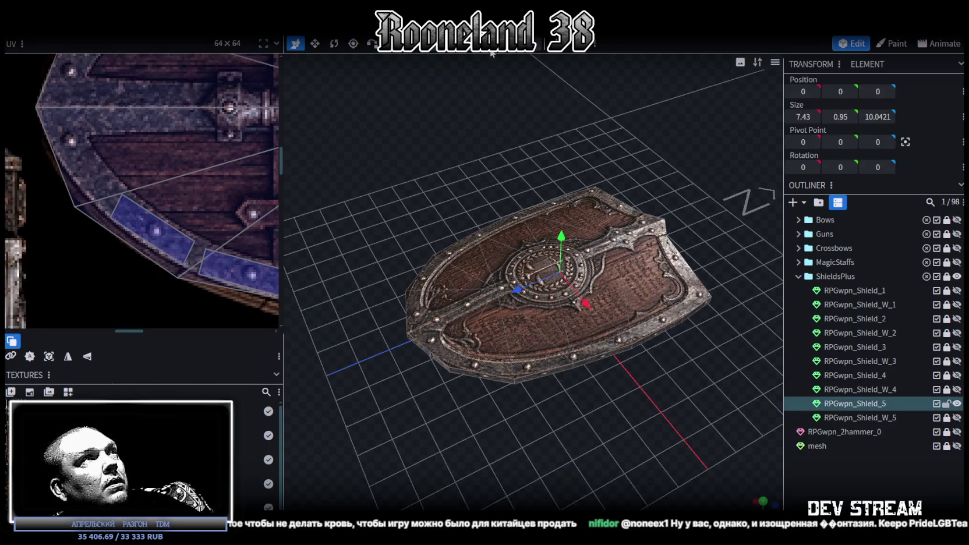
- Select all of the shield's top faces, including the brown left face
click(459, 306)
shift+click(472, 312)
shift+click(506, 319)
shift+click(535, 309)
shift+click(620, 297)
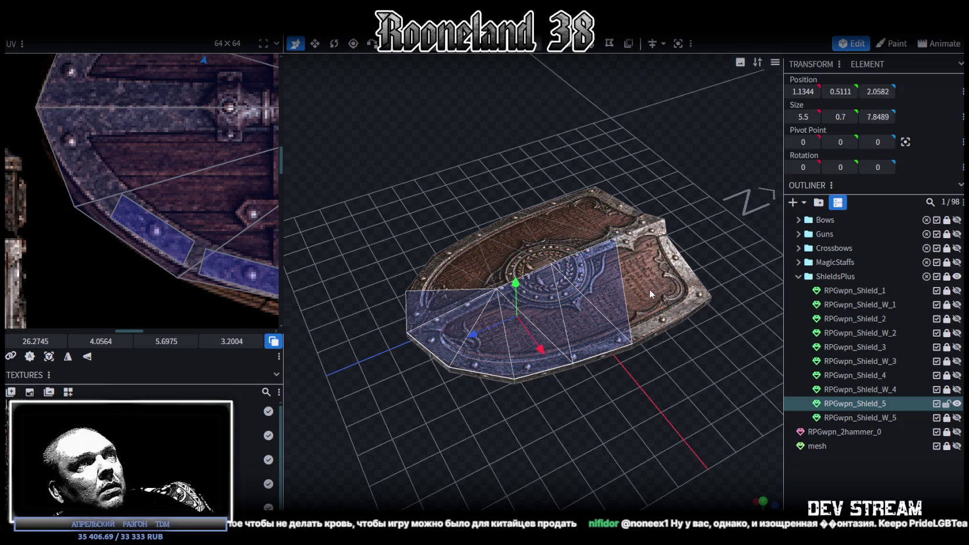
shift+click(663, 255)
shift+click(646, 229)
shift+click(662, 286)
shift+click(645, 223)
shift+click(621, 213)
shift+click(601, 216)
shift+click(578, 220)
shift+click(528, 255)
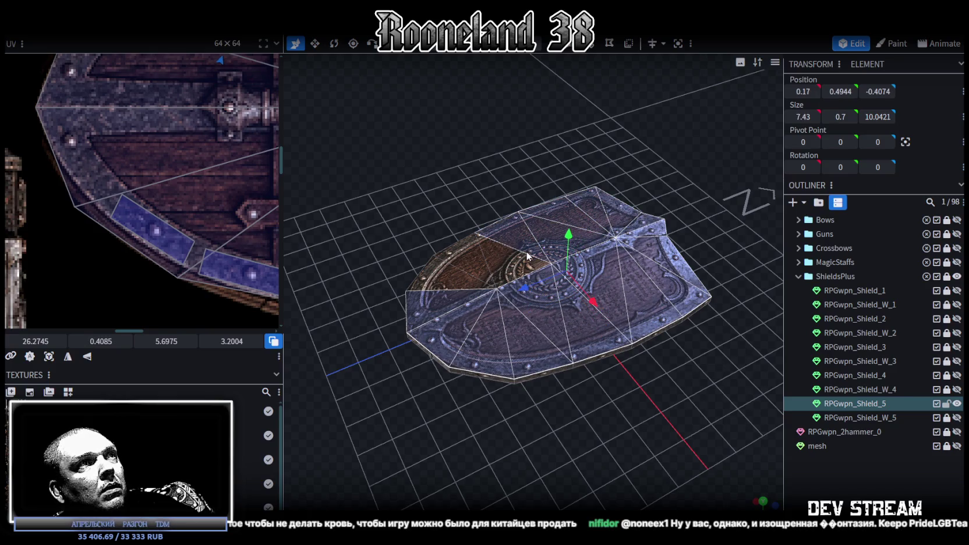
shift+click(483, 271)
- Raise the selected top faces 0.3 units along the green Y arrow
drag(457, 282, 591, 320)
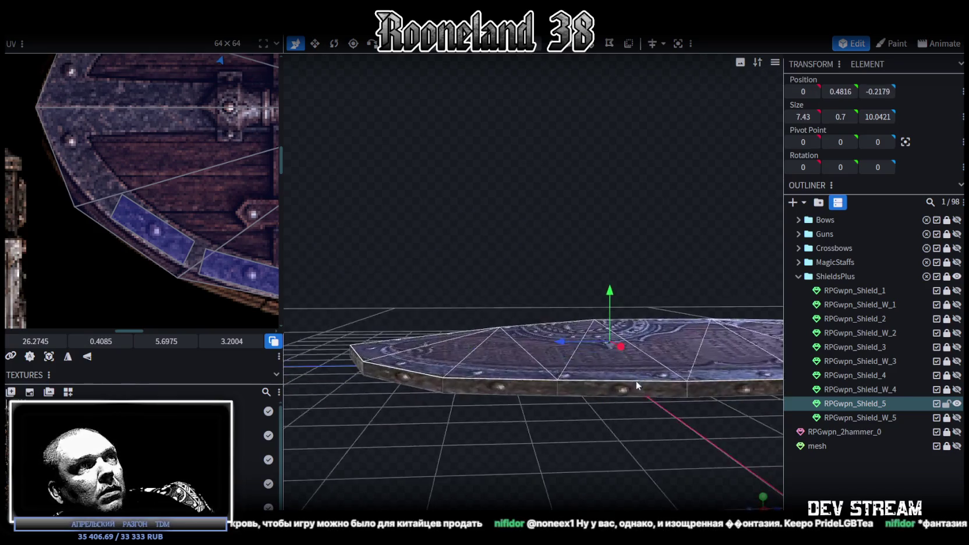
scroll(590, 320, up, 3)
drag(545, 242, 541, 205)
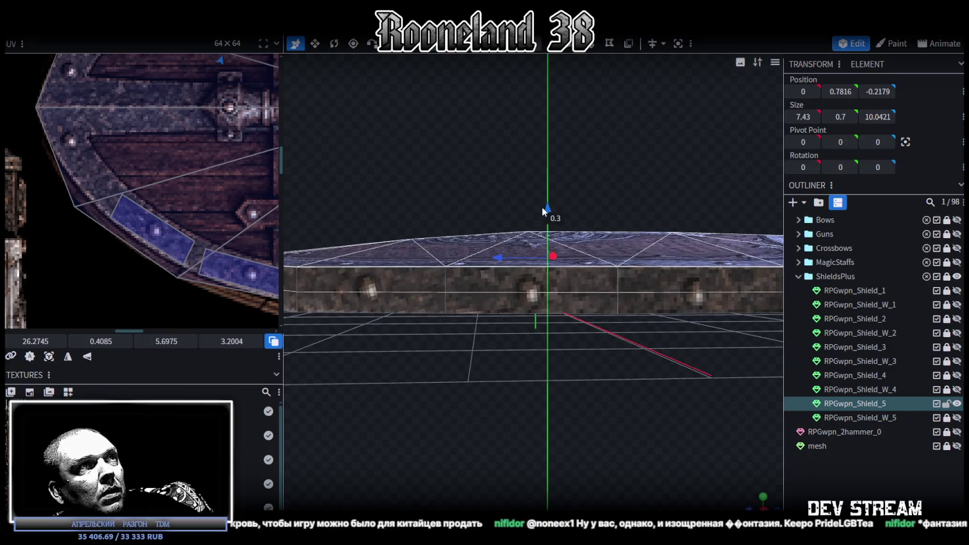
scroll(533, 393, down, 3)
scroll(514, 384, down, 2)
- Select the shield's side faces, including the notch side face
mouse_move(514, 384)
mouse_down()
mouse_move(591, 397)
mouse_move(660, 394)
mouse_move(464, 353)
mouse_move(441, 358)
mouse_move(546, 390)
mouse_up()
click(464, 352)
click(512, 338)
shift+click(611, 300)
shift+click(623, 296)
scroll(187, 187, down, 2)
scroll(140, 168, down, 1)
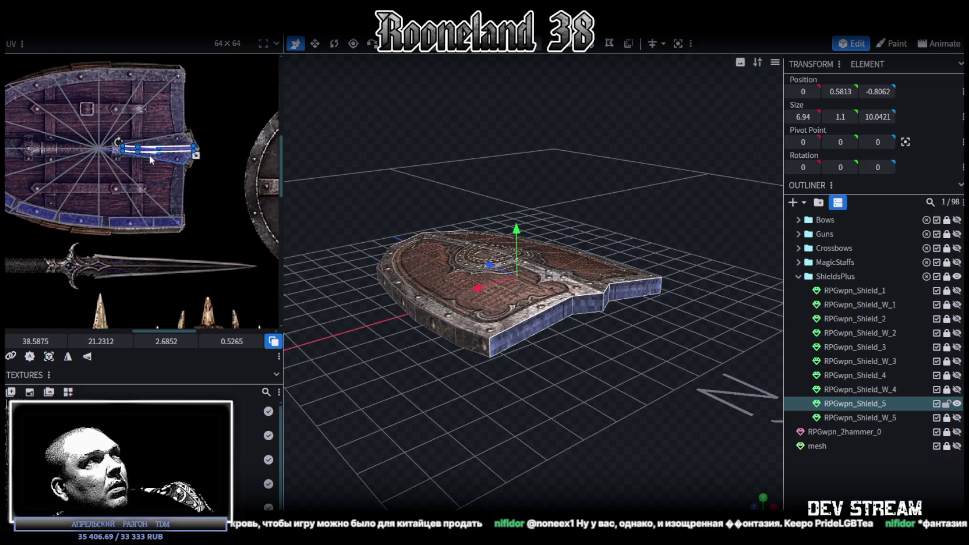
- Move the first side face's UV onto the top rim edge, flip it vertically, and stretch it taller
drag(169, 154, 143, 95)
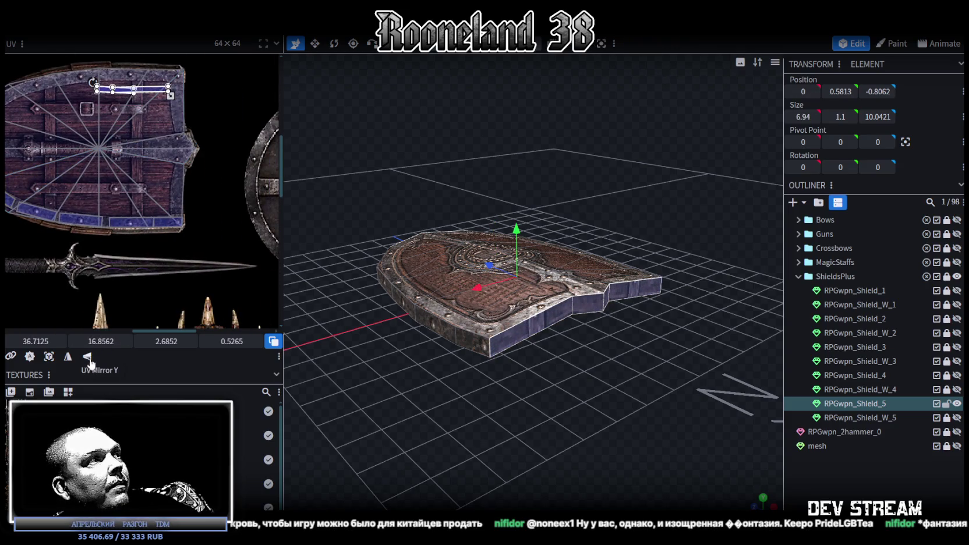
click(68, 356)
scroll(125, 85, up, 3)
scroll(125, 84, up, 2)
drag(146, 153, 145, 98)
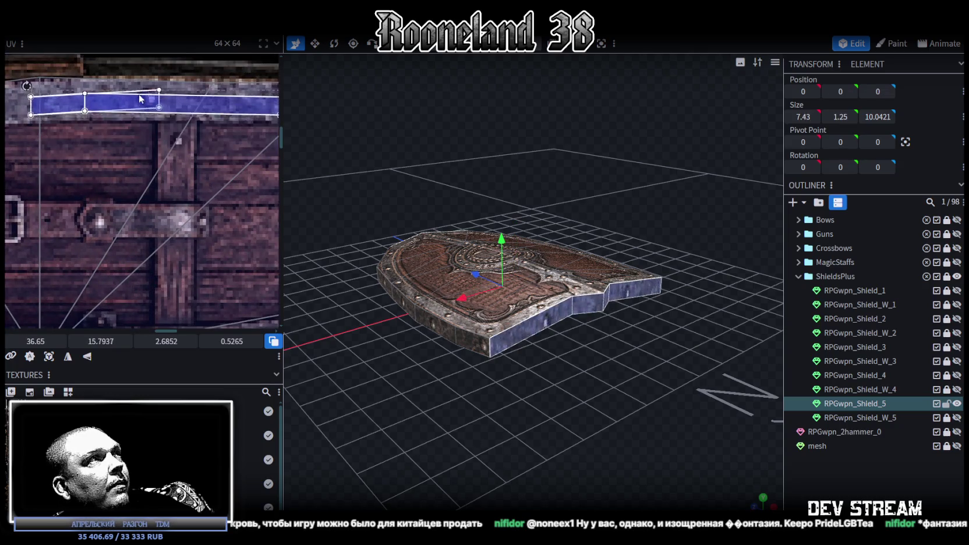
scroll(145, 98, down, 2)
mouse_move(209, 107)
mouse_down()
mouse_move(211, 117)
mouse_move(202, 105)
mouse_up()
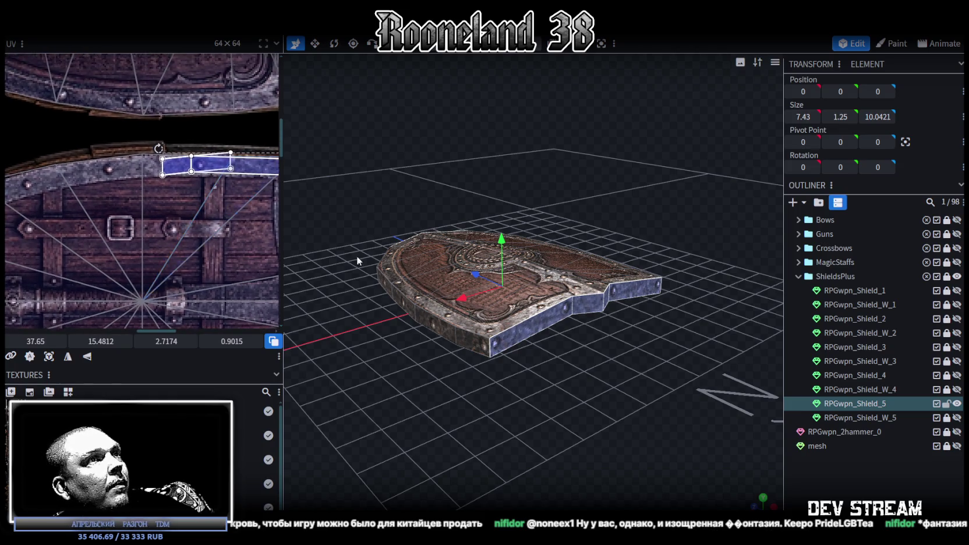
- Slide a small edge face's UV along the metal rim strip, then clear the face selection
drag(322, 241, 635, 320)
click(634, 297)
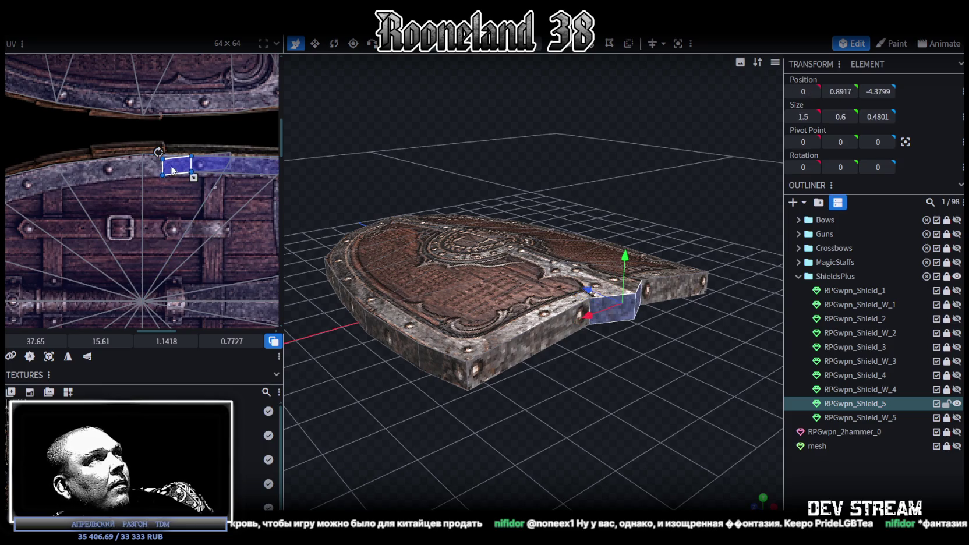
mouse_move(654, 319)
mouse_down()
mouse_move(697, 395)
mouse_move(613, 362)
mouse_up()
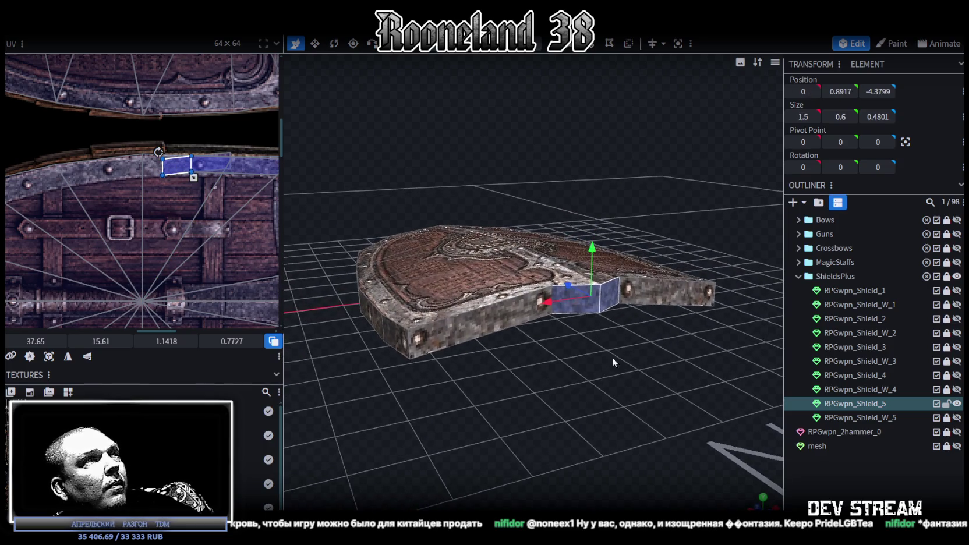
drag(178, 169, 108, 173)
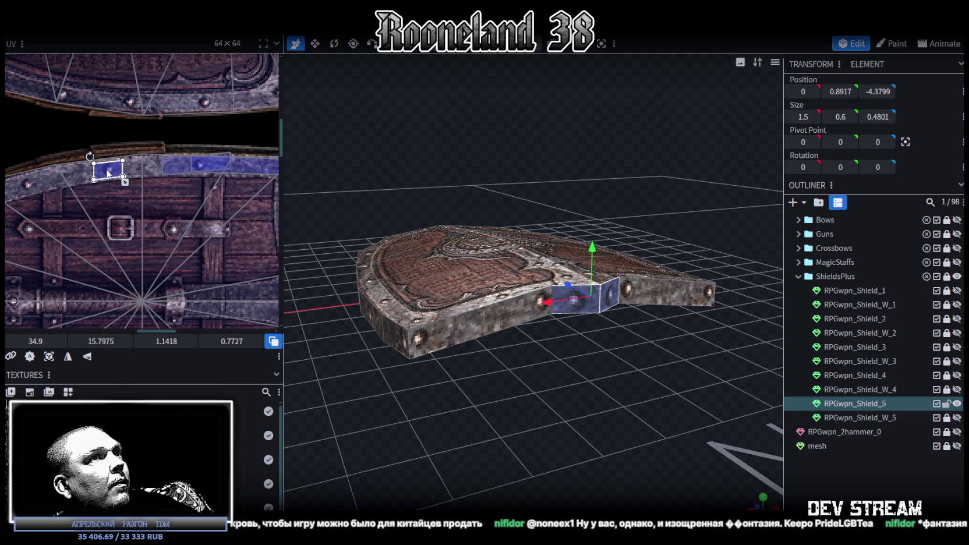
key(Escape)
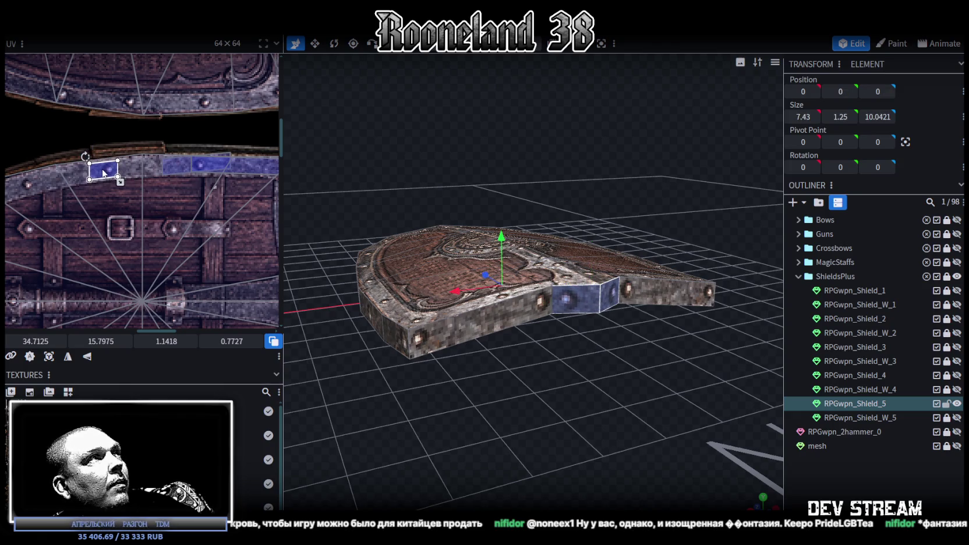
- Place the front side face's UV on the metal rim band, rotated to follow the curve
mouse_move(481, 456)
mouse_down()
mouse_move(441, 451)
mouse_move(539, 451)
mouse_up()
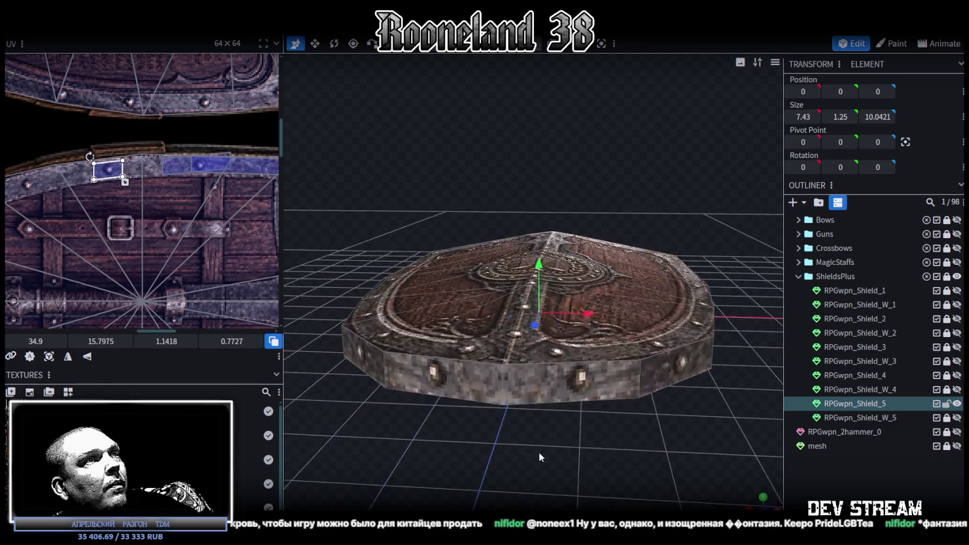
click(463, 373)
scroll(245, 274, down, 3)
middle_drag(178, 242, 236, 226)
mouse_move(247, 184)
mouse_down()
mouse_move(82, 238)
mouse_move(43, 276)
mouse_move(44, 267)
mouse_up()
scroll(66, 226, up, 2)
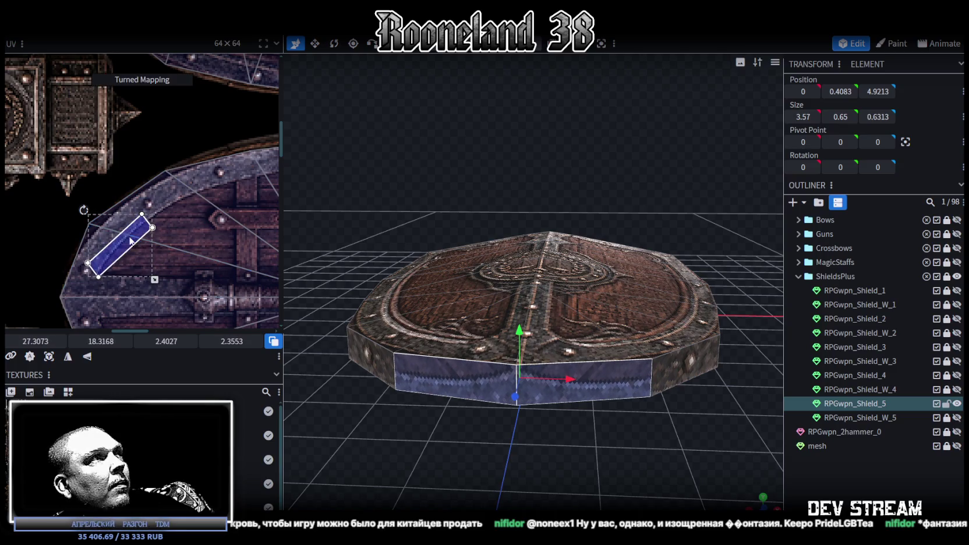
drag(129, 240, 153, 200)
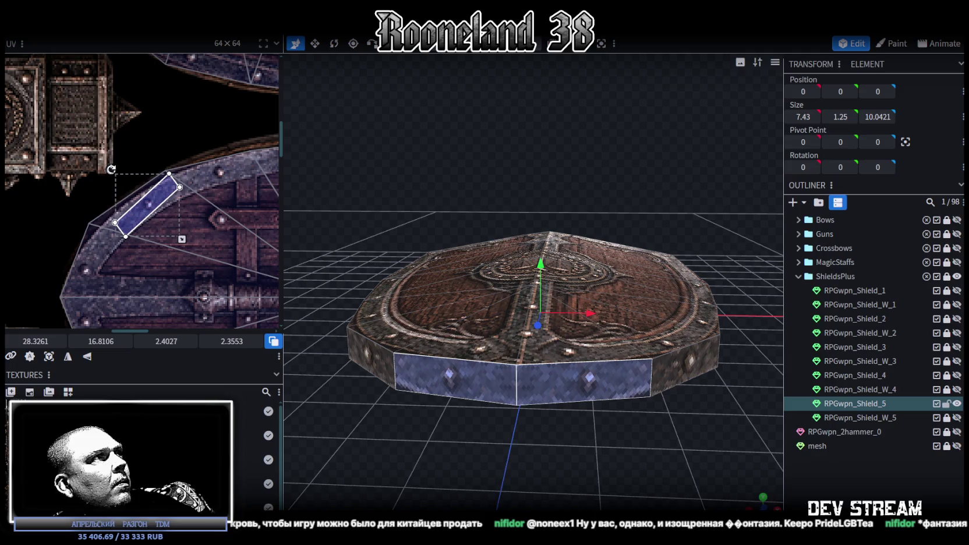
drag(111, 169, 220, 215)
- Map another side face's UV upright onto the left rim section
click(810, 477)
drag(810, 477, 560, 346)
click(560, 348)
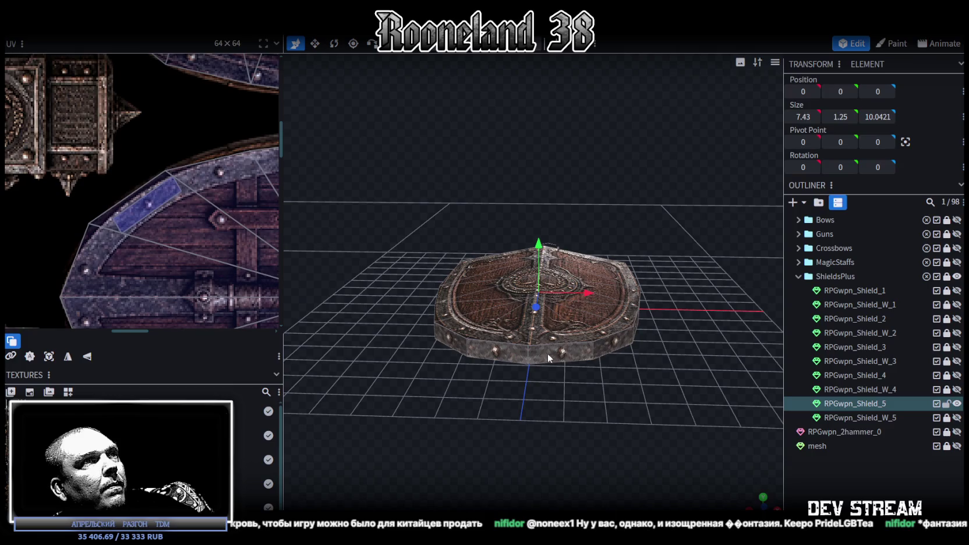
middle_drag(127, 281, 166, 214)
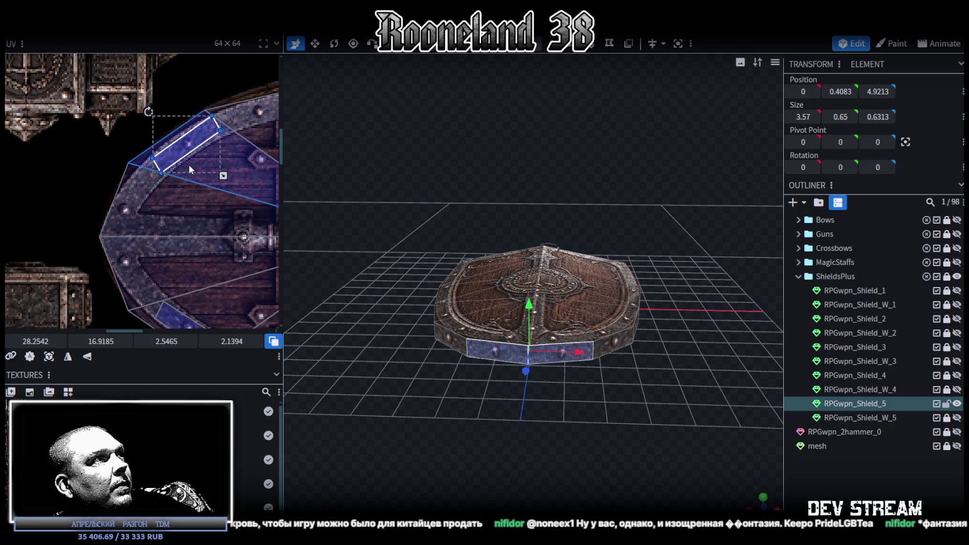
mouse_move(183, 150)
mouse_down()
mouse_move(150, 251)
mouse_move(129, 240)
mouse_move(139, 246)
mouse_up()
mouse_move(103, 207)
mouse_down()
mouse_move(117, 247)
mouse_move(130, 234)
mouse_up()
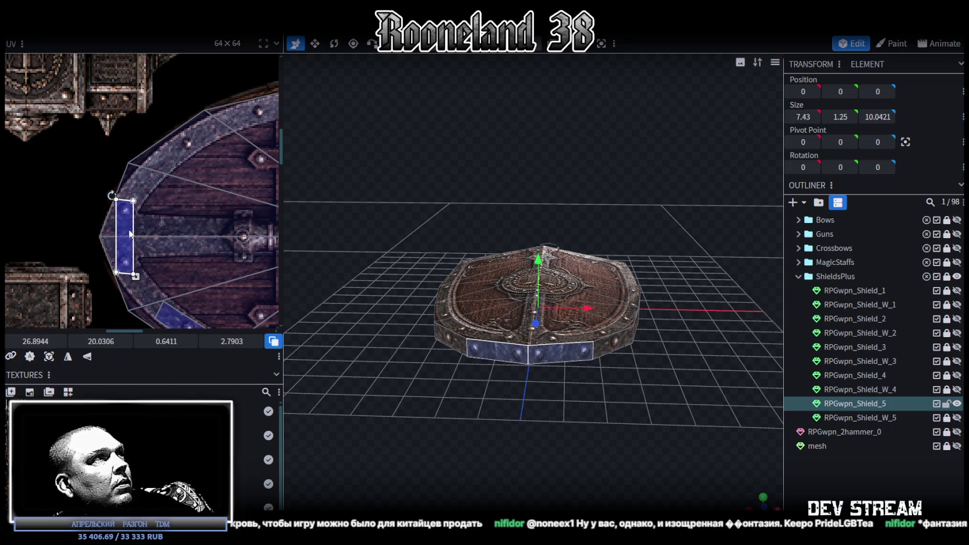
- Select the next rim face on the shield edge
click(770, 431)
mouse_move(698, 442)
mouse_down()
mouse_move(641, 384)
mouse_move(585, 448)
mouse_move(628, 359)
mouse_move(507, 286)
mouse_move(463, 300)
mouse_up()
click(464, 299)
mouse_move(448, 366)
mouse_down()
mouse_move(464, 403)
mouse_move(429, 397)
mouse_move(467, 330)
mouse_up()
click(472, 329)
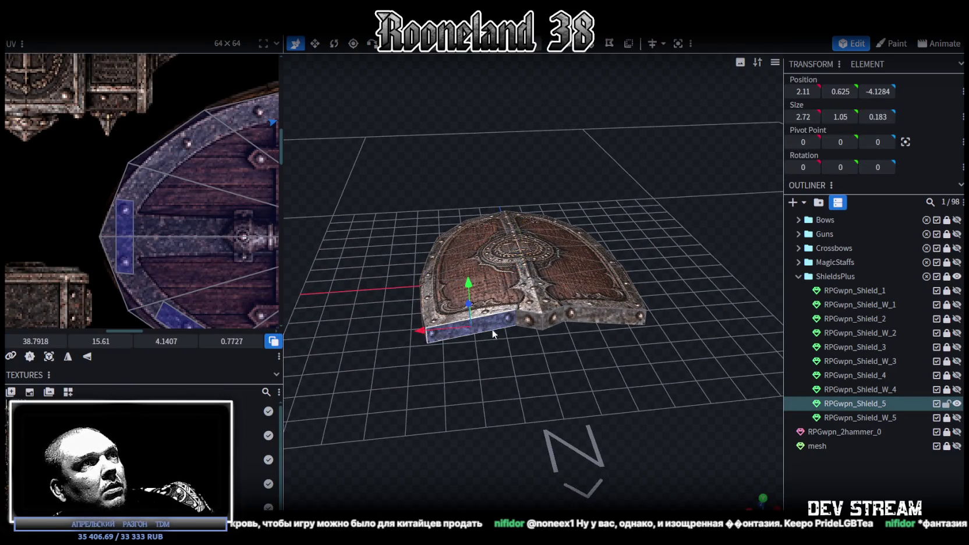
scroll(270, 259, down, 3)
scroll(227, 225, down, 2)
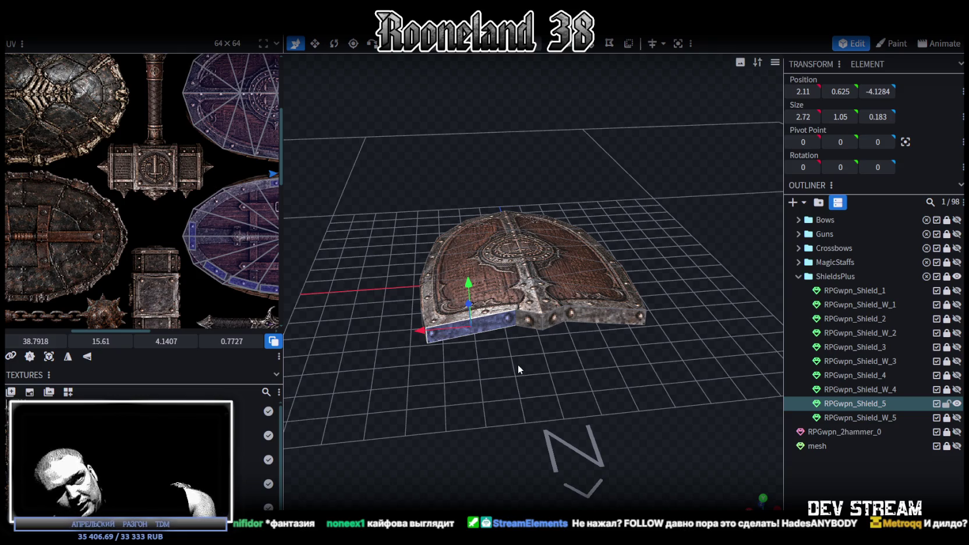
scroll(528, 377, down, 3)
- Mirror the selected rim face across the X axis so its X position reads -2.11
mouse_move(512, 397)
mouse_down()
mouse_move(575, 388)
mouse_move(490, 382)
mouse_move(516, 312)
mouse_up()
scroll(576, 393, up, 3)
key(ctrl+z)
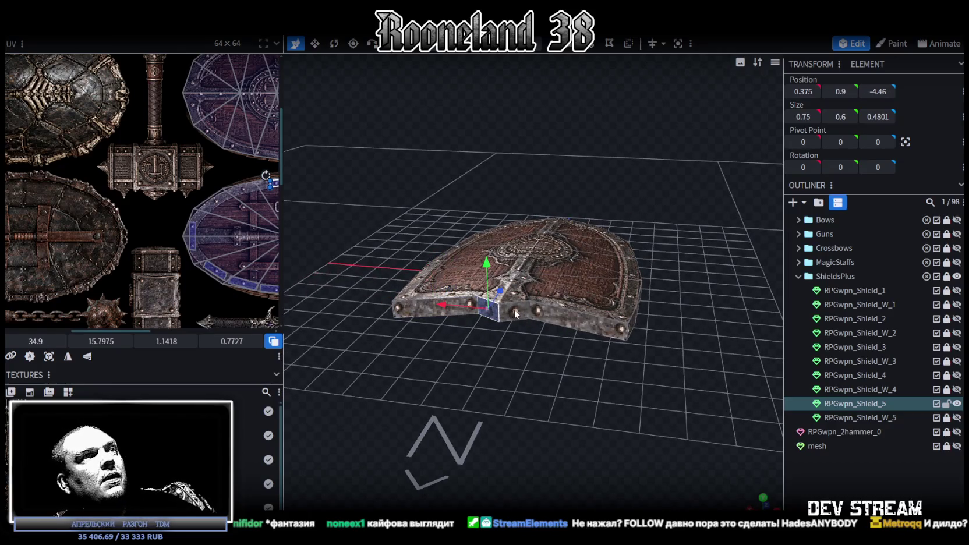
- Hide RPGwpn_Shield_5 so the viewport is empty
mouse_move(582, 396)
mouse_down()
mouse_move(453, 479)
mouse_move(539, 390)
mouse_move(548, 350)
mouse_move(493, 331)
mouse_move(458, 403)
mouse_move(483, 400)
mouse_up()
scroll(137, 248, down, 2)
scroll(163, 252, down, 3)
scroll(175, 249, up, 2)
scroll(195, 260, up, 2)
scroll(195, 261, up, 1)
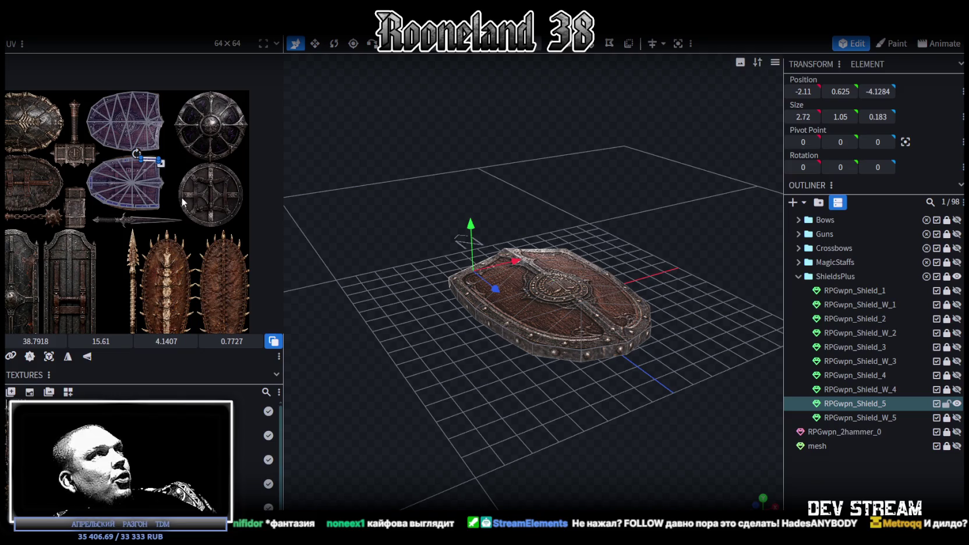
scroll(182, 202, up, 1)
scroll(153, 218, up, 2)
scroll(166, 217, down, 2)
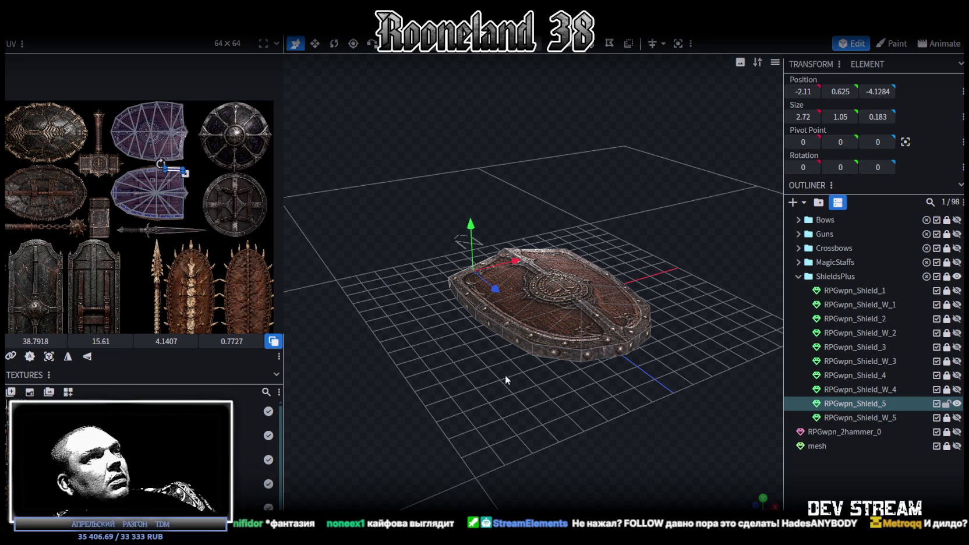
click(957, 403)
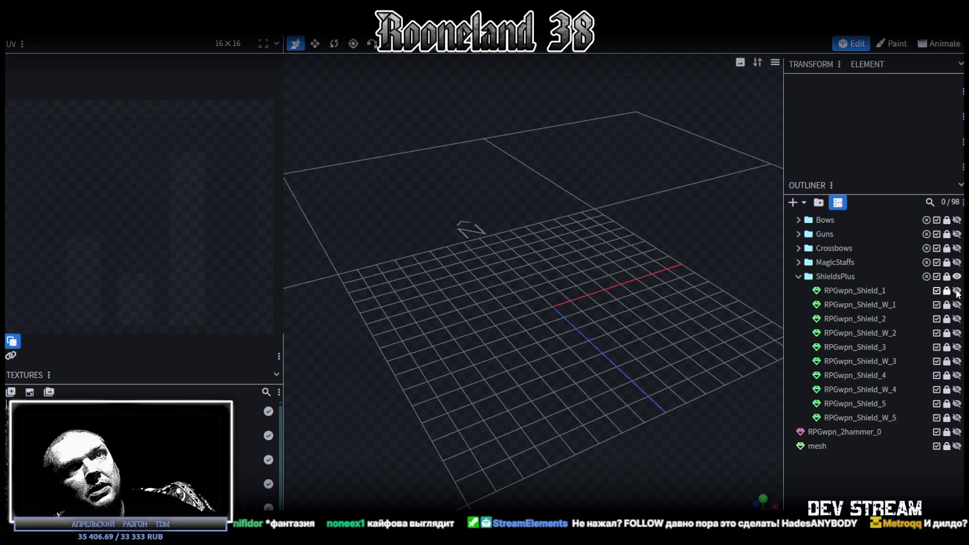
- Duplicate RPGwpn_Shield_1 to the end of ShieldsPlus and rename the copy RPGwpn_Shield_6
click(956, 290)
click(862, 297)
key(ctrl+d)
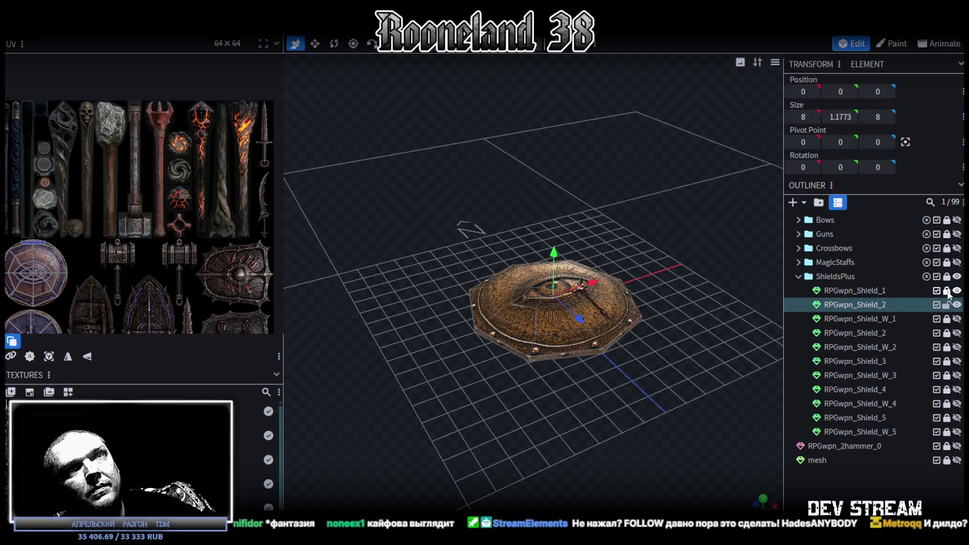
drag(876, 305, 884, 434)
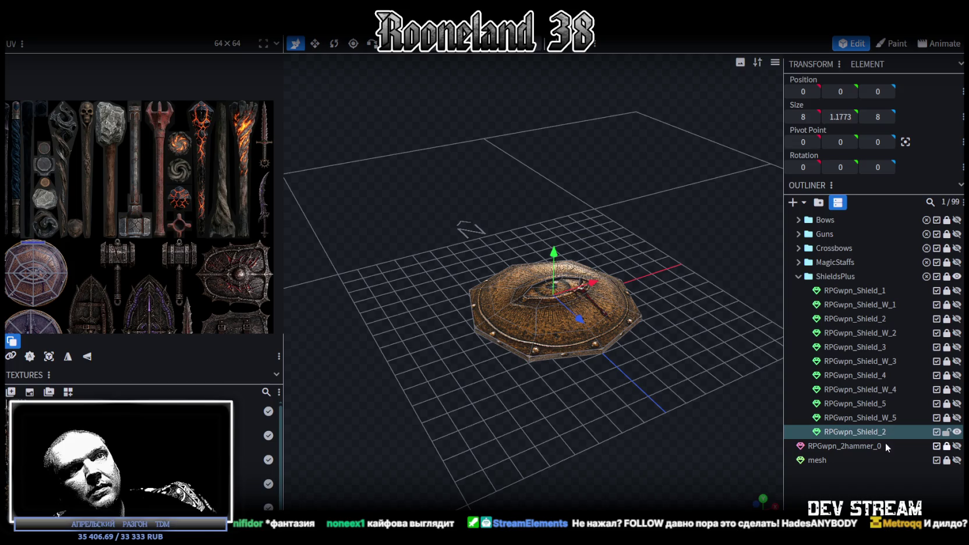
double_click(884, 433)
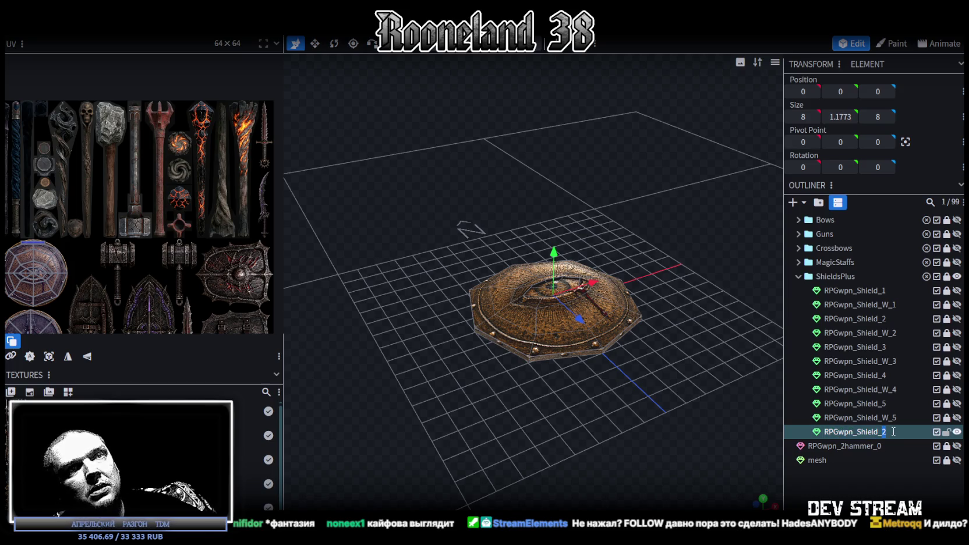
text(6)
key(Return)
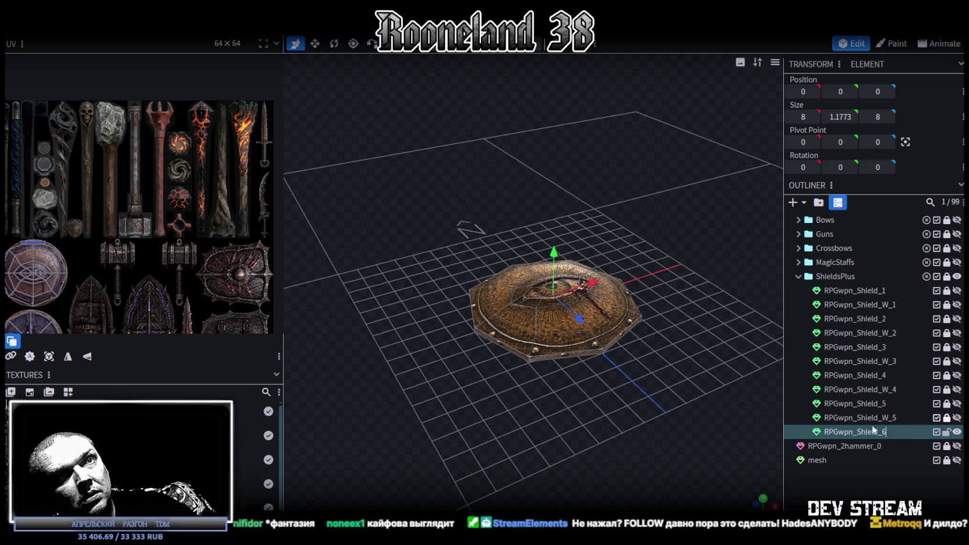
- View RPGwpn_Shield_6 from above and select its whole mesh
mouse_move(703, 394)
mouse_down()
mouse_move(687, 366)
mouse_move(665, 392)
mouse_move(518, 152)
mouse_up()
scroll(665, 392, up, 2)
click(647, 394)
scroll(582, 131, up, 2)
mouse_move(582, 131)
mouse_down()
mouse_move(467, 226)
mouse_move(382, 229)
mouse_move(308, 166)
mouse_move(306, 141)
mouse_move(461, 188)
mouse_move(473, 227)
mouse_move(455, 265)
mouse_up()
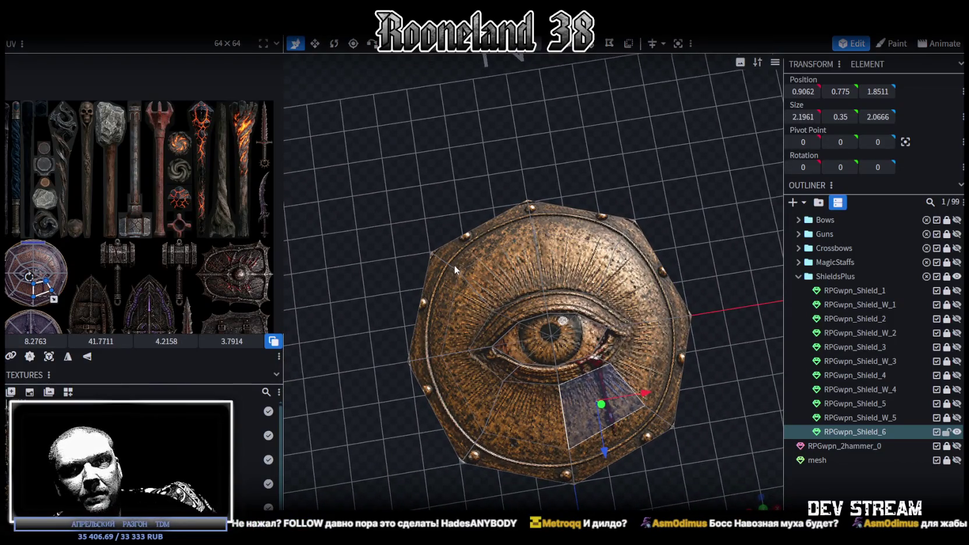
mouse_move(454, 263)
mouse_down()
mouse_move(445, 270)
mouse_move(456, 280)
mouse_up()
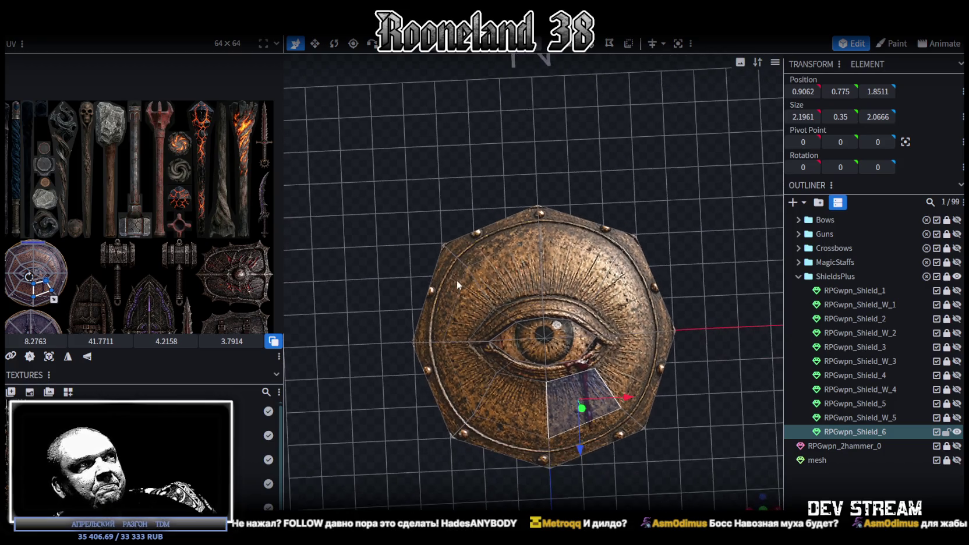
scroll(456, 280, down, 3)
scroll(221, 205, down, 3)
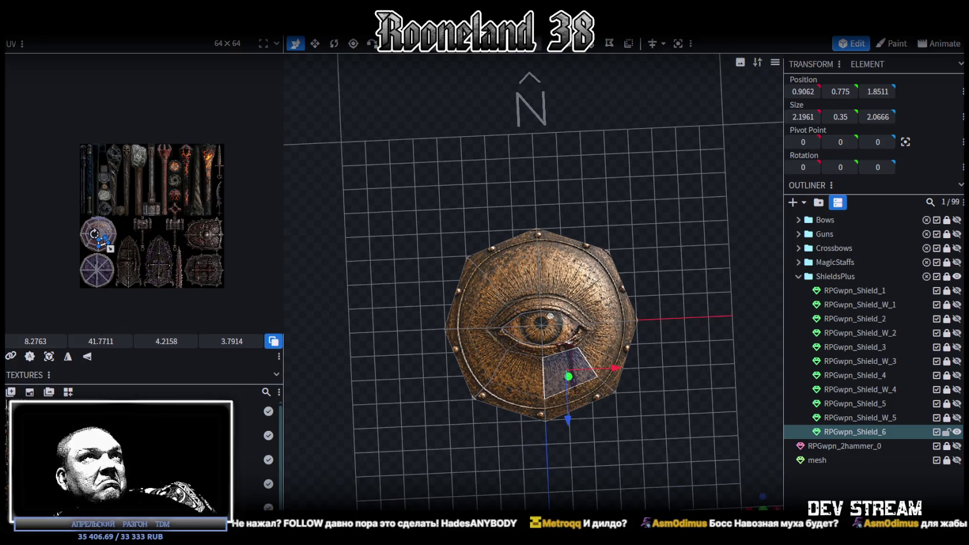
double_click(588, 303)
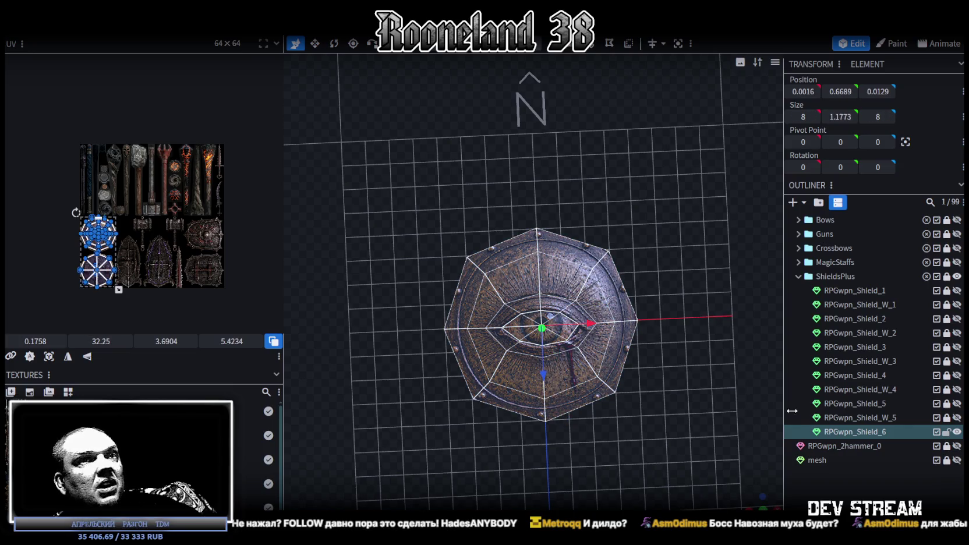
- Assign the PRG_wpn5.png texture to the RPGwpn_Shield_6 mesh, giving it dark riveted steel plating
right_click(855, 438)
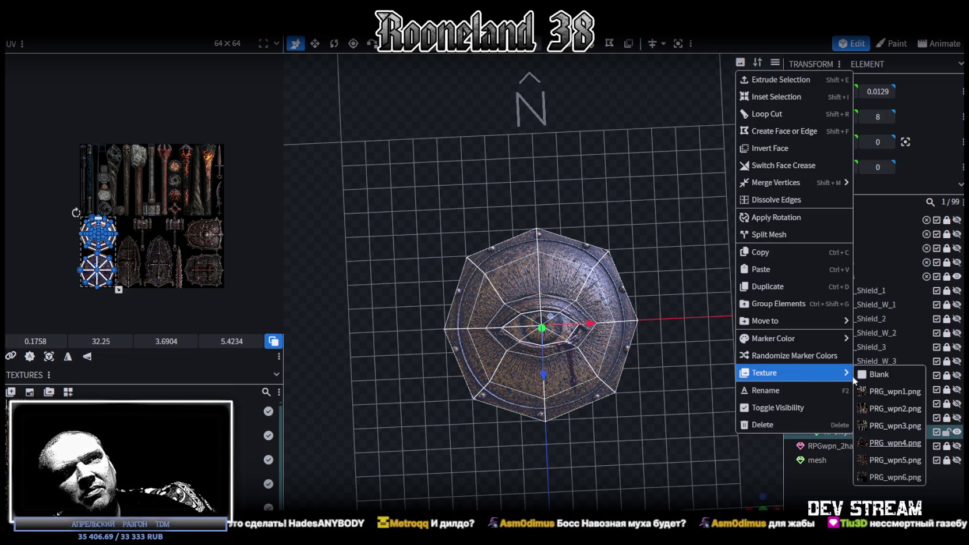
click(895, 459)
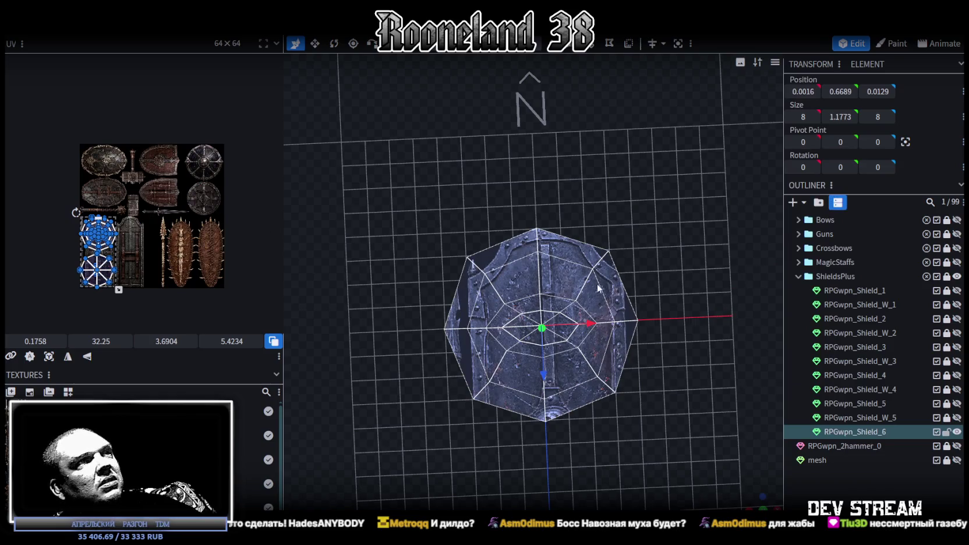
scroll(199, 178, up, 3)
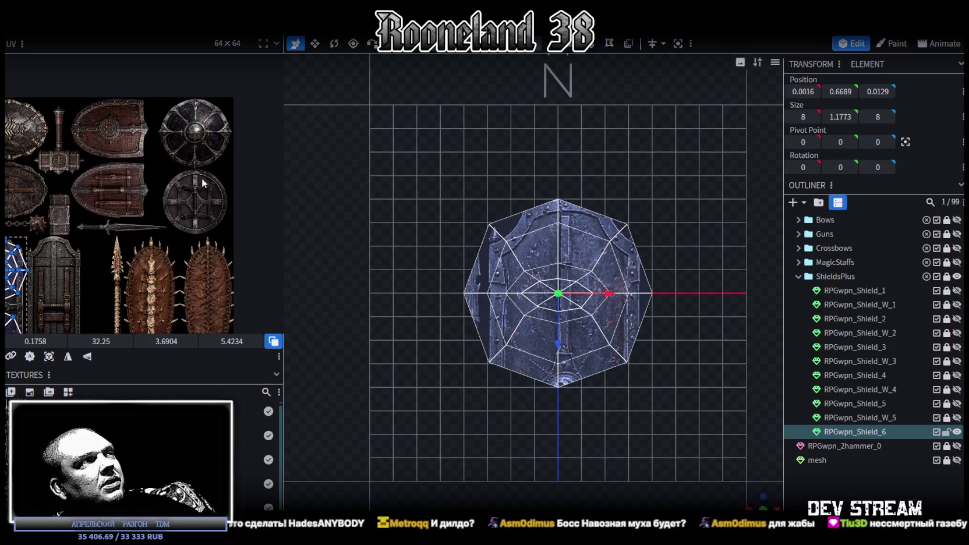
scroll(524, 271, down, 2)
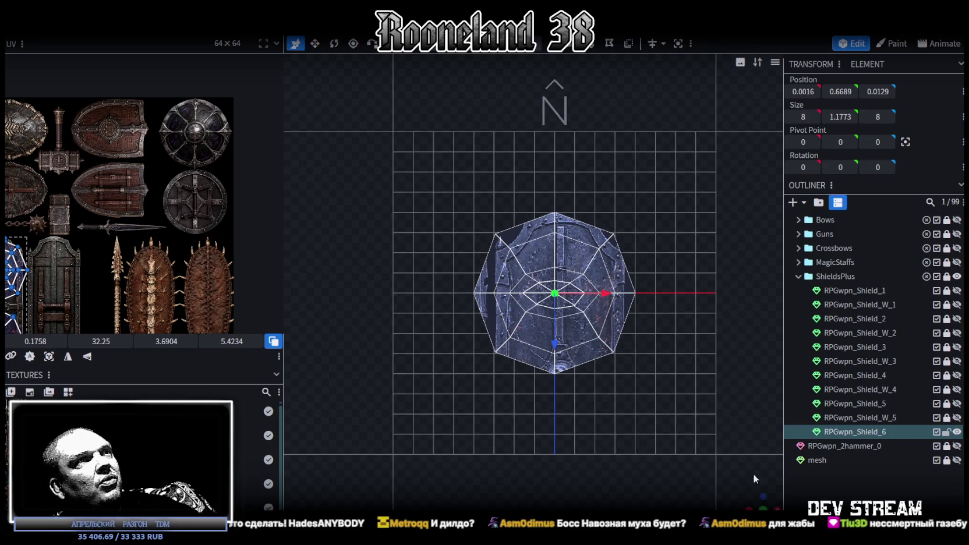
mouse_move(646, 408)
mouse_down()
mouse_move(583, 464)
mouse_move(559, 312)
mouse_move(716, 456)
mouse_move(675, 429)
mouse_up()
scroll(618, 383, up, 1)
scroll(587, 383, up, 2)
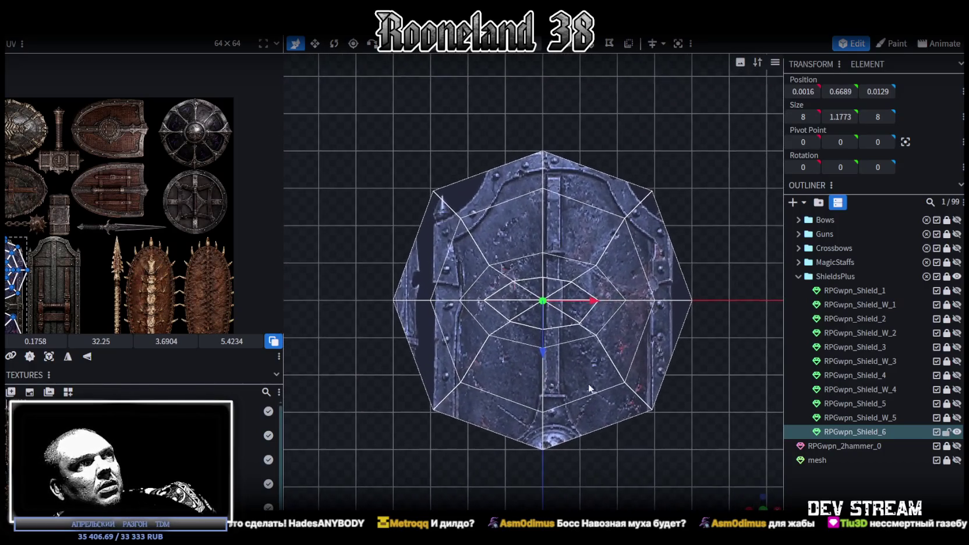
- Select the inner ring of faces and shrink them toward the centre along X
click(496, 272)
shift+click(583, 315)
key(v)
drag(595, 303, 547, 303)
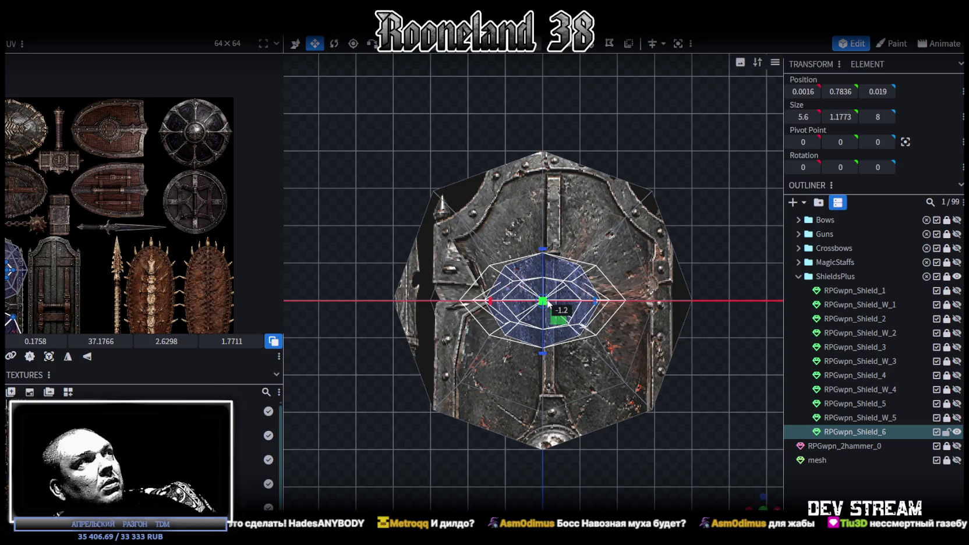
drag(547, 302, 538, 301)
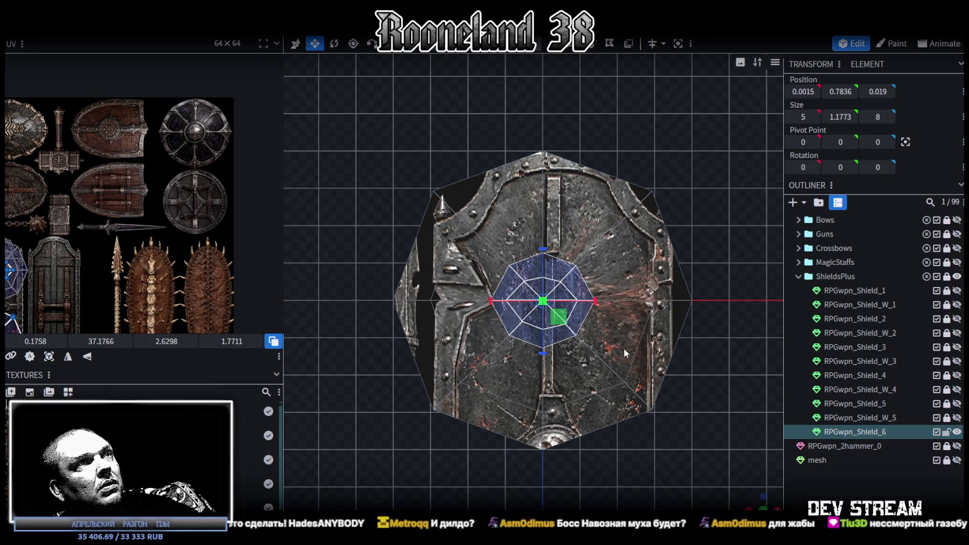
mouse_move(756, 499)
mouse_down()
mouse_move(723, 398)
mouse_move(728, 354)
mouse_move(707, 336)
mouse_move(705, 359)
mouse_move(718, 373)
mouse_up()
mouse_move(605, 324)
mouse_down()
mouse_move(608, 332)
mouse_move(609, 288)
mouse_move(575, 263)
mouse_move(481, 314)
mouse_move(622, 185)
mouse_up()
scroll(580, 281, up, 2)
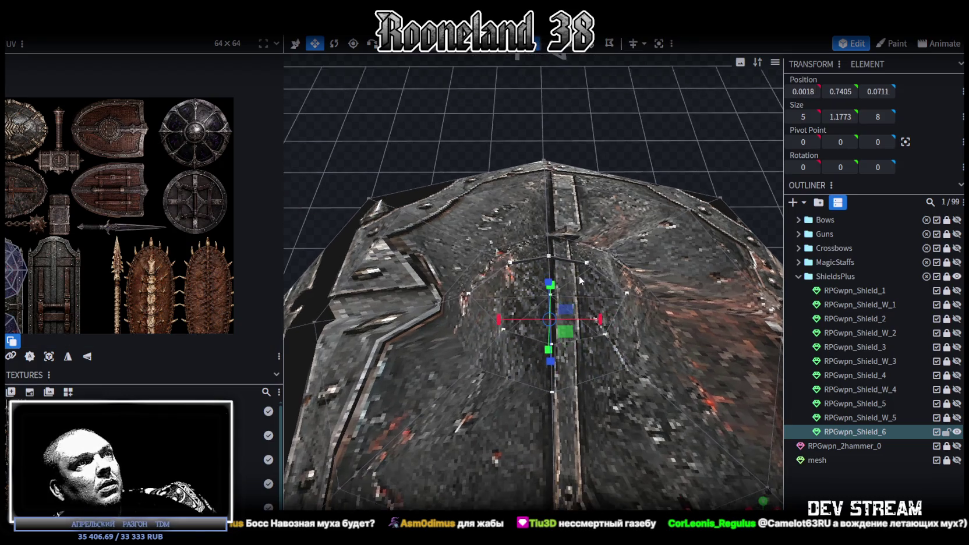
- Merge the selected inner vertices into a single centre point
right_click(553, 296)
mouse_move(598, 282)
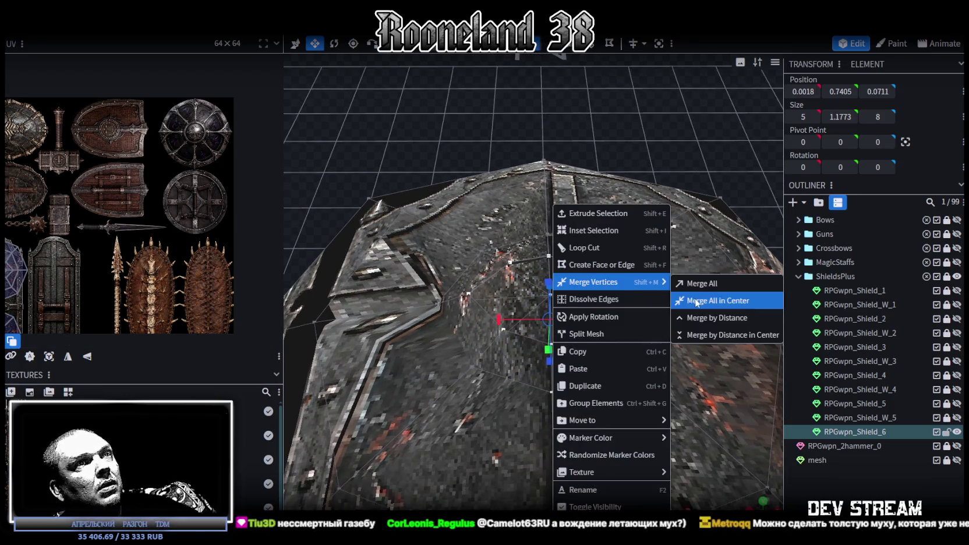
click(676, 294)
mouse_move(676, 291)
mouse_down()
mouse_move(694, 181)
mouse_move(632, 162)
mouse_move(617, 170)
mouse_move(496, 74)
mouse_up()
mouse_move(651, 132)
mouse_down()
mouse_move(545, 92)
mouse_move(561, 91)
mouse_move(511, 146)
mouse_up()
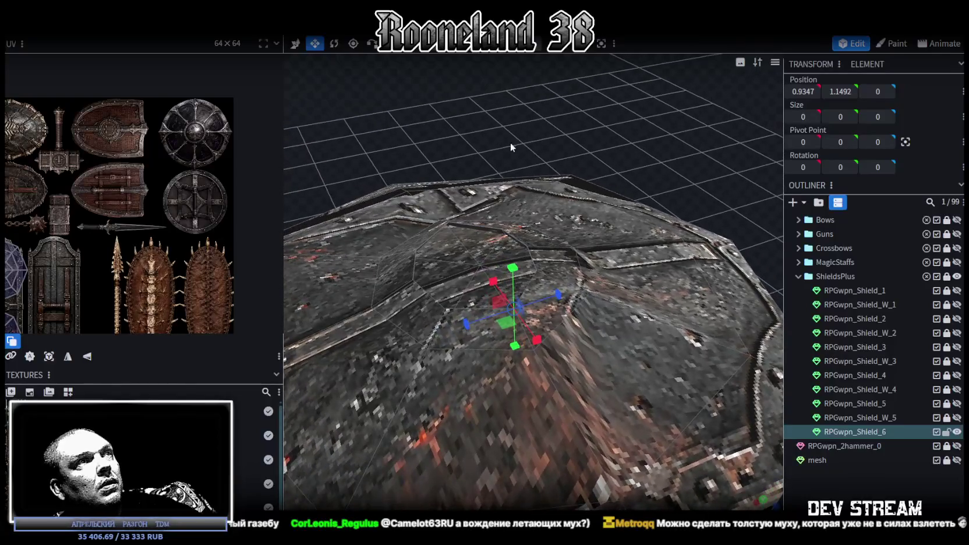
- Select the centre octagon faces, resize them to about 1.92 × 1.40, and extrude them
click(457, 250)
shift+click(512, 287)
shift+click(480, 296)
shift+click(449, 293)
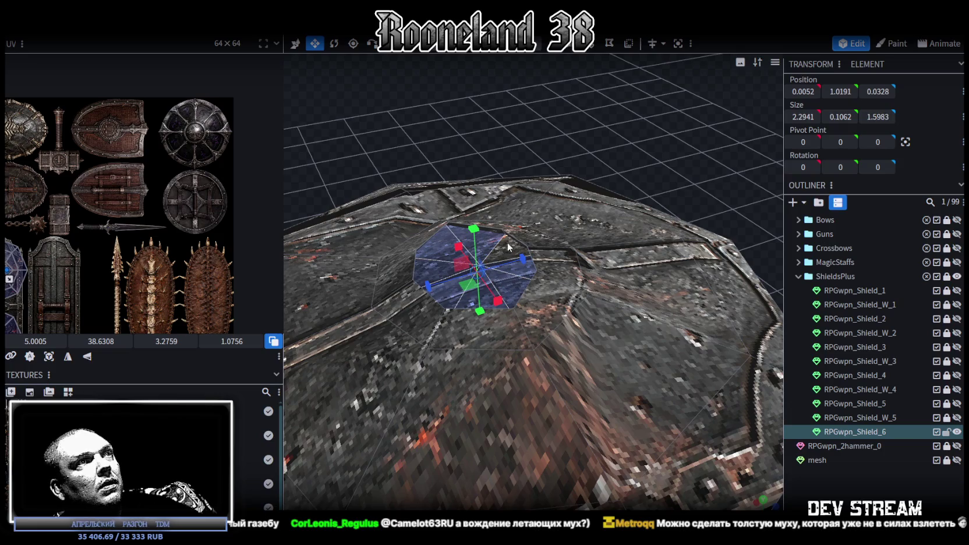
drag(553, 124, 645, 314)
drag(596, 335, 557, 326)
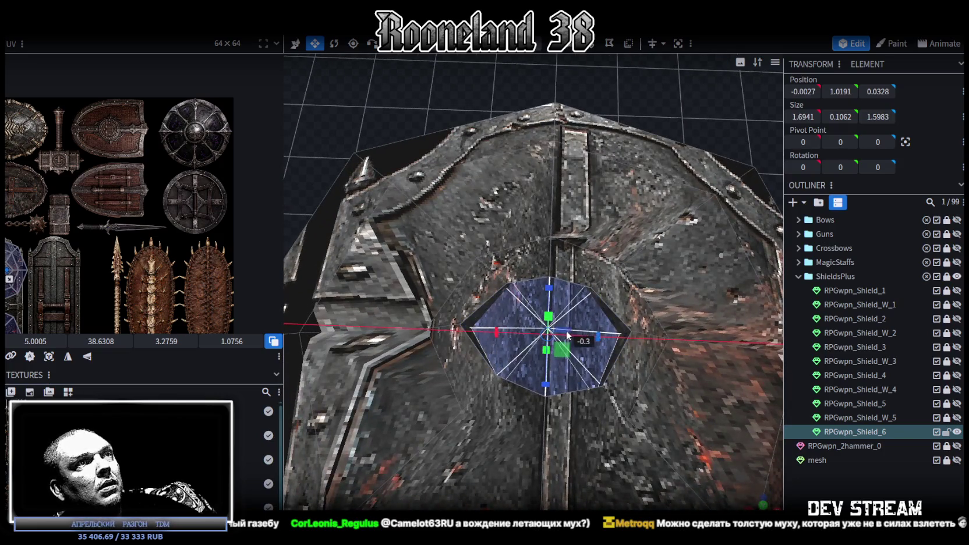
drag(548, 292, 532, 297)
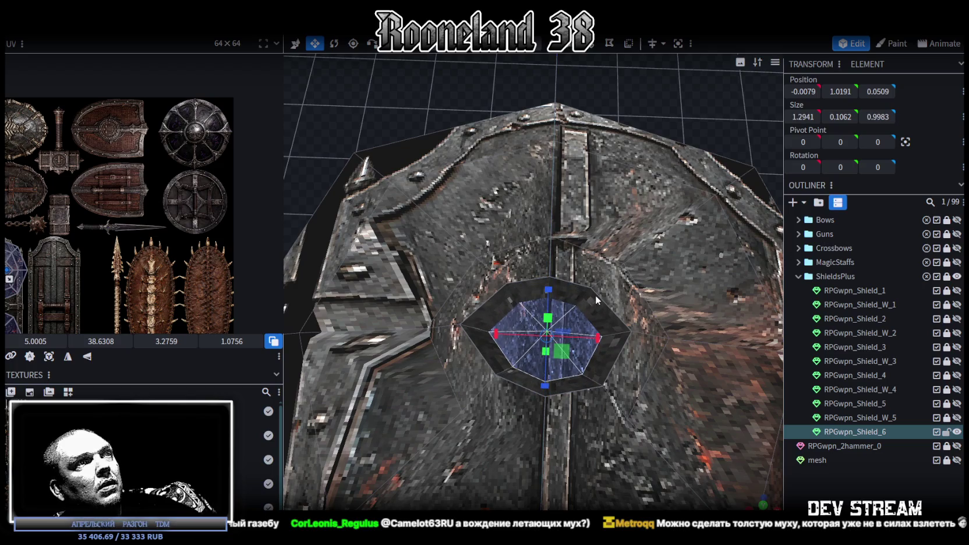
drag(500, 324, 495, 331)
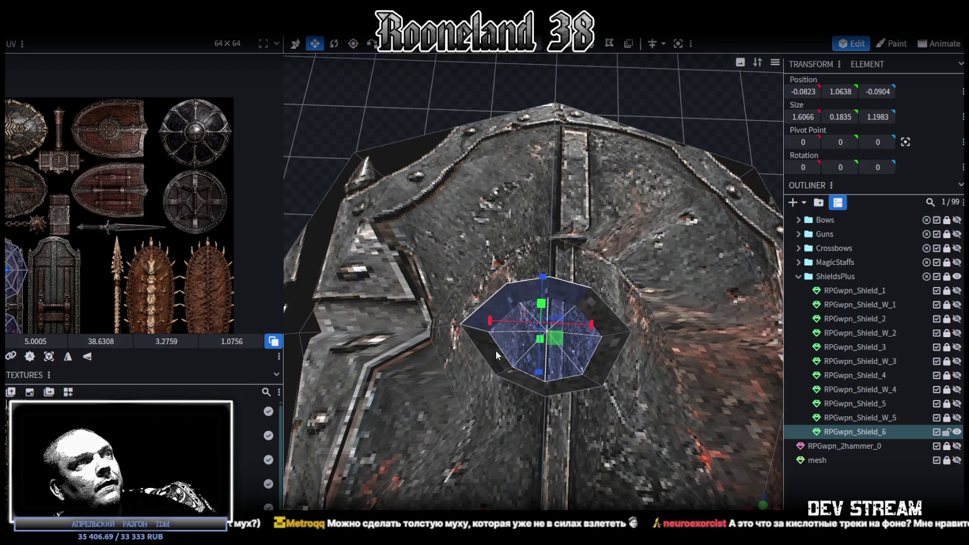
drag(520, 380, 524, 391)
drag(611, 373, 614, 353)
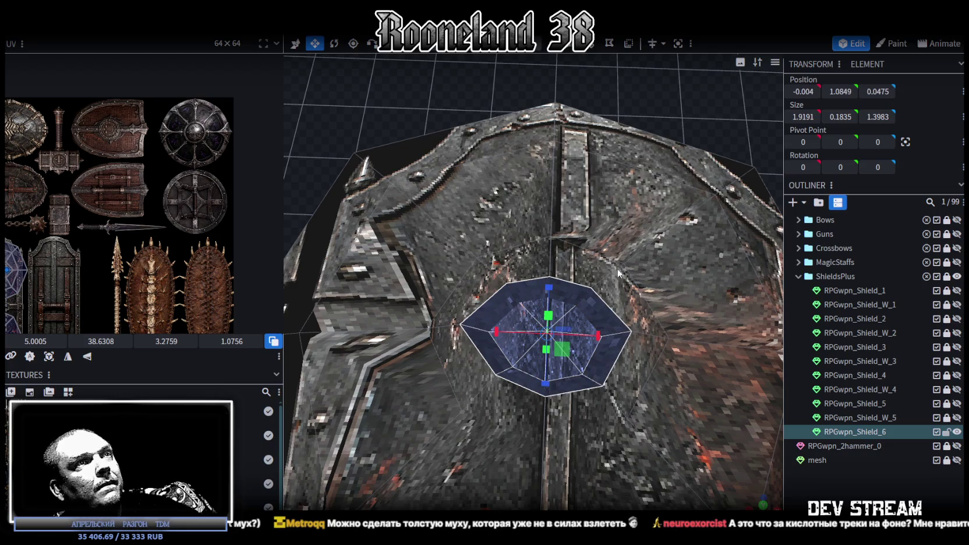
click(544, 44)
right_click(625, 333)
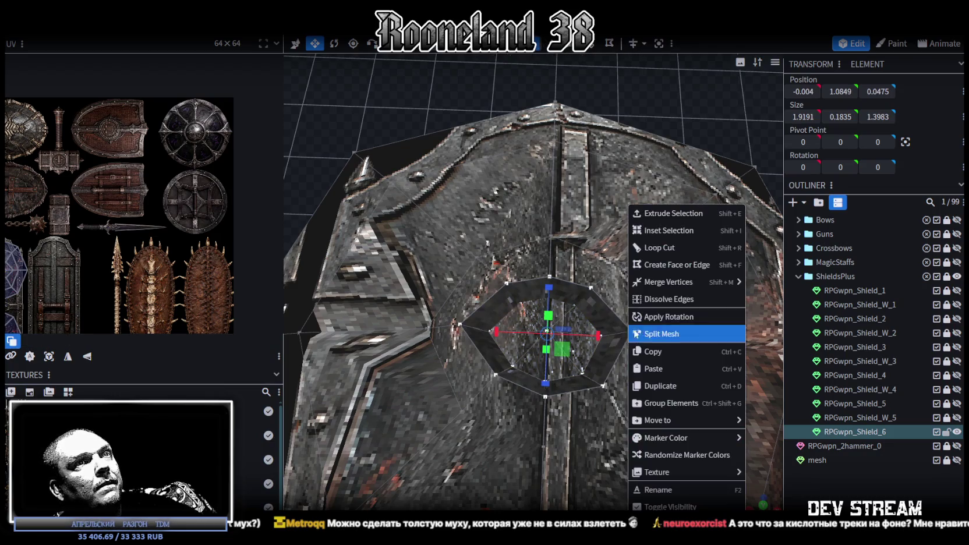
- Merge the extruded ring into a raised centre point and select all the front faces
click(758, 299)
mouse_move(677, 289)
mouse_down()
mouse_move(738, 159)
mouse_move(737, 108)
mouse_move(698, 79)
mouse_move(634, 192)
mouse_move(559, 397)
mouse_move(593, 330)
mouse_move(595, 306)
mouse_move(594, 325)
mouse_move(596, 312)
mouse_move(602, 321)
mouse_up()
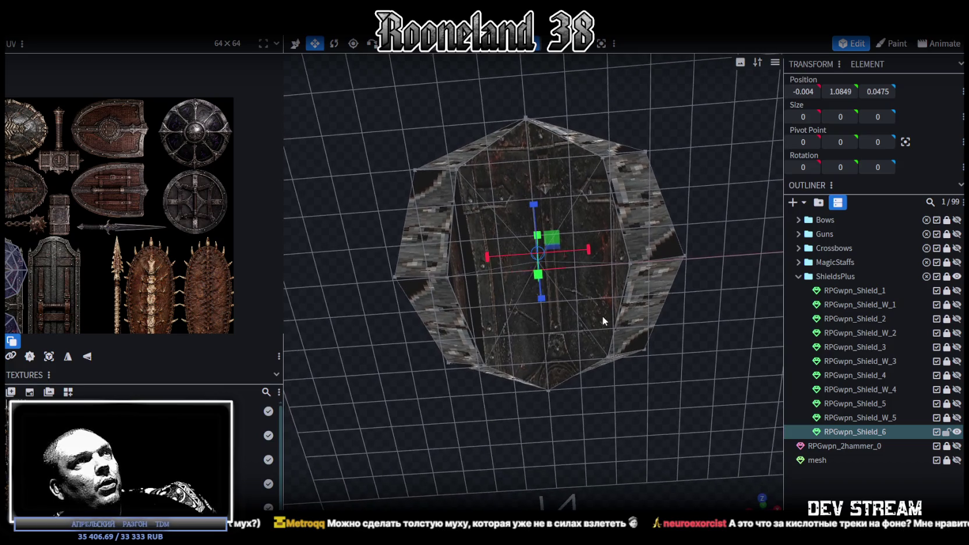
click(497, 242)
shift+click(531, 180)
shift+click(599, 241)
shift+click(552, 322)
shift+click(505, 295)
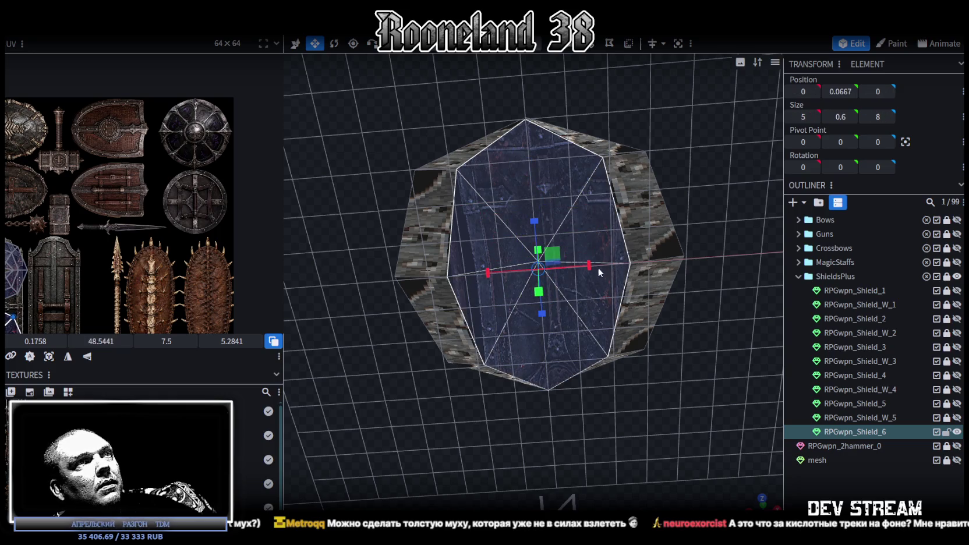
- Scale the front faces to 7.8 along X, then select the whole mesh in top view
drag(589, 266, 638, 266)
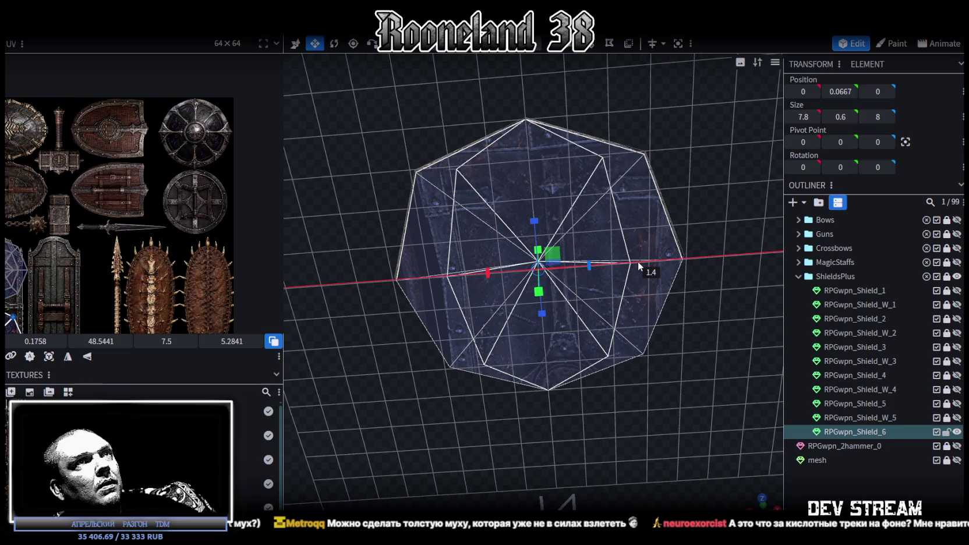
mouse_move(582, 423)
mouse_down()
mouse_move(704, 419)
mouse_move(714, 446)
mouse_up()
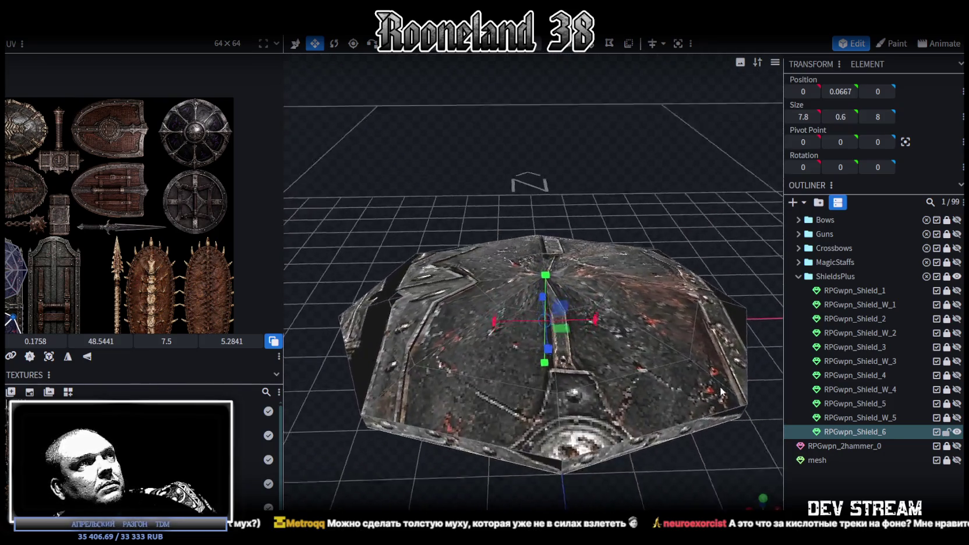
click(606, 334)
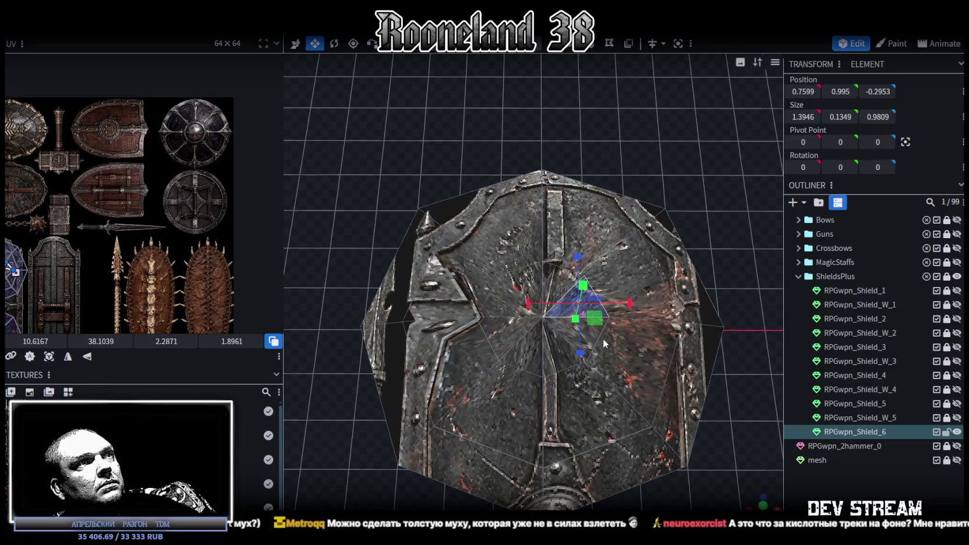
drag(483, 244, 399, 166)
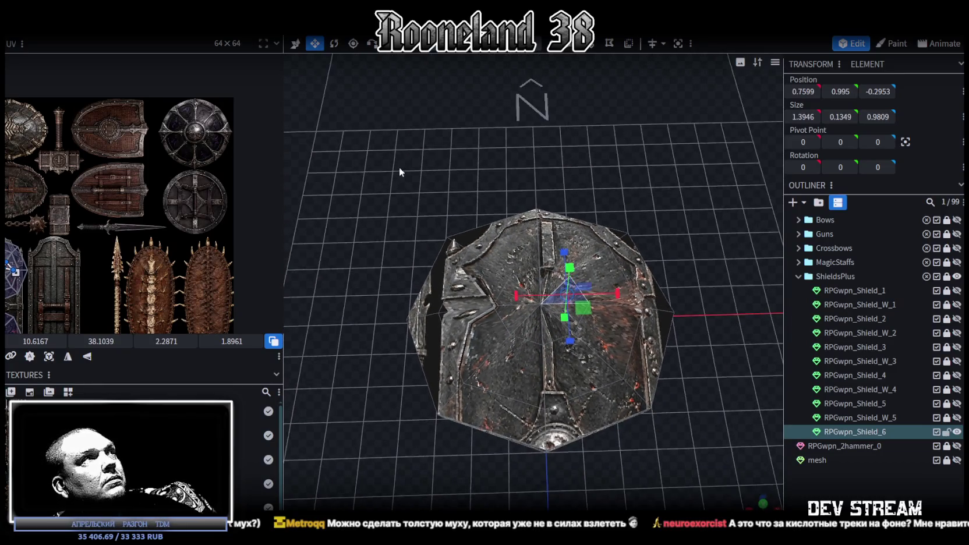
double_click(575, 365)
mouse_move(575, 366)
mouse_down()
mouse_move(684, 396)
mouse_move(688, 359)
mouse_move(691, 412)
mouse_move(742, 478)
mouse_up()
scroll(691, 412, up, 3)
scroll(692, 418, up, 2)
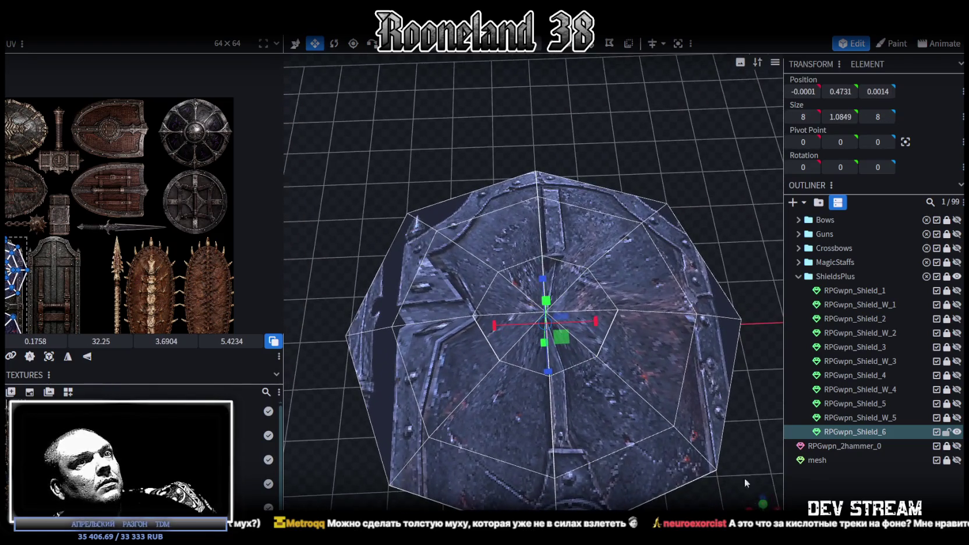
key(KP_8)
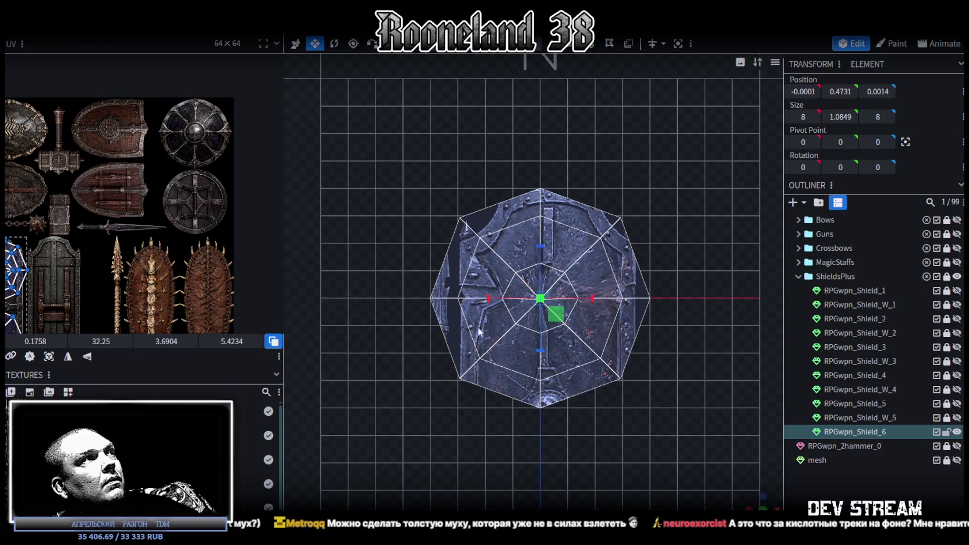
- Box-select the octagon front UV island and halve its size
scroll(35, 280, up, 2)
scroll(58, 268, up, 2)
scroll(58, 303, up, 2)
scroll(175, 204, up, 2)
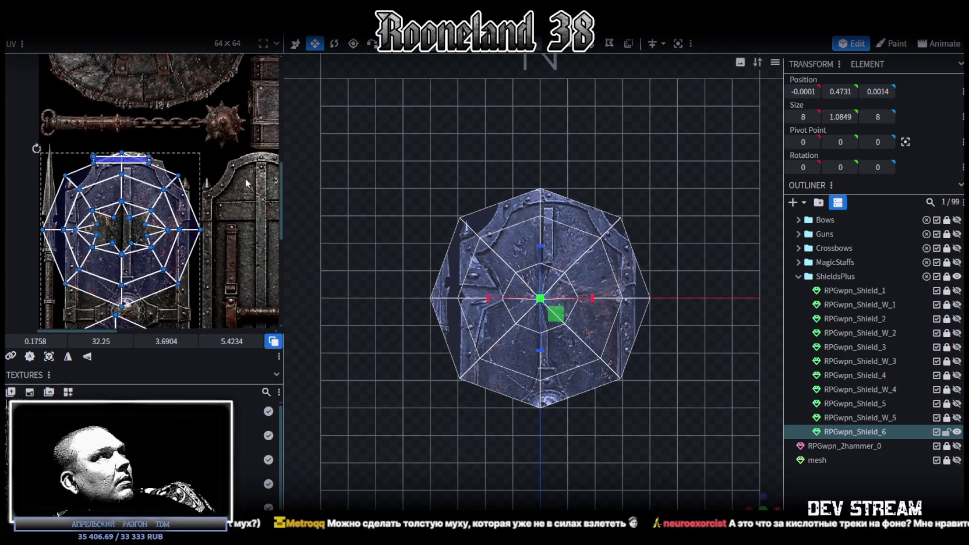
click(122, 157)
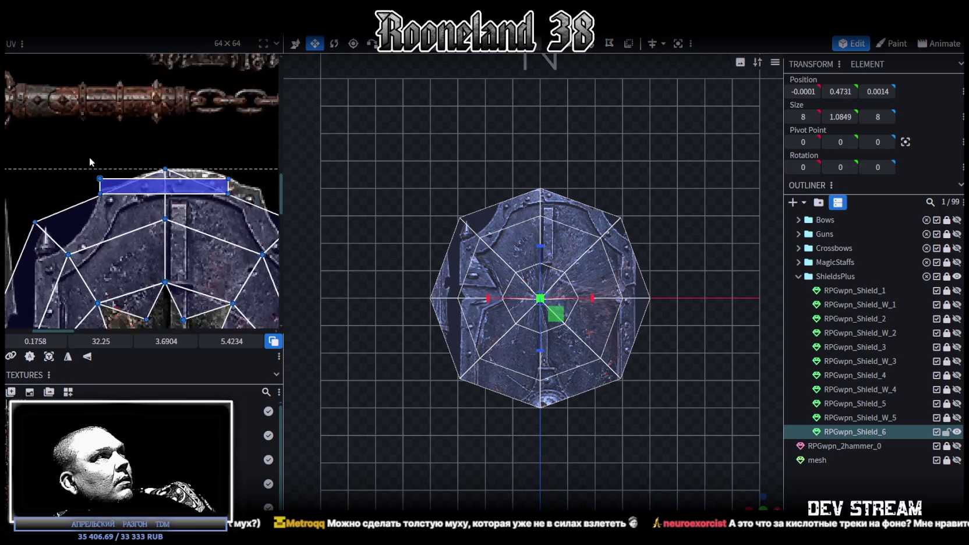
scroll(66, 116, down, 2)
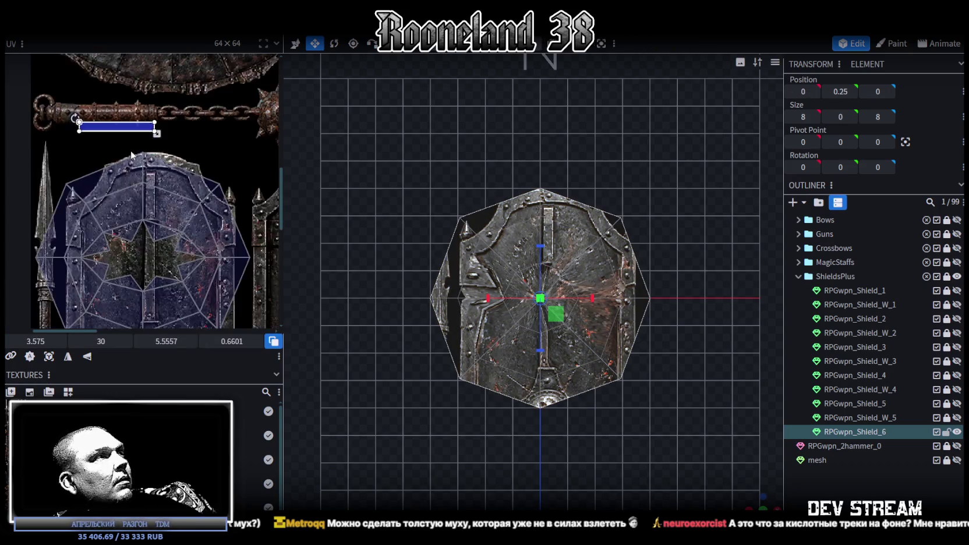
scroll(145, 151, down, 2)
mouse_move(202, 131)
mouse_down()
mouse_move(90, 215)
mouse_move(78, 237)
mouse_up()
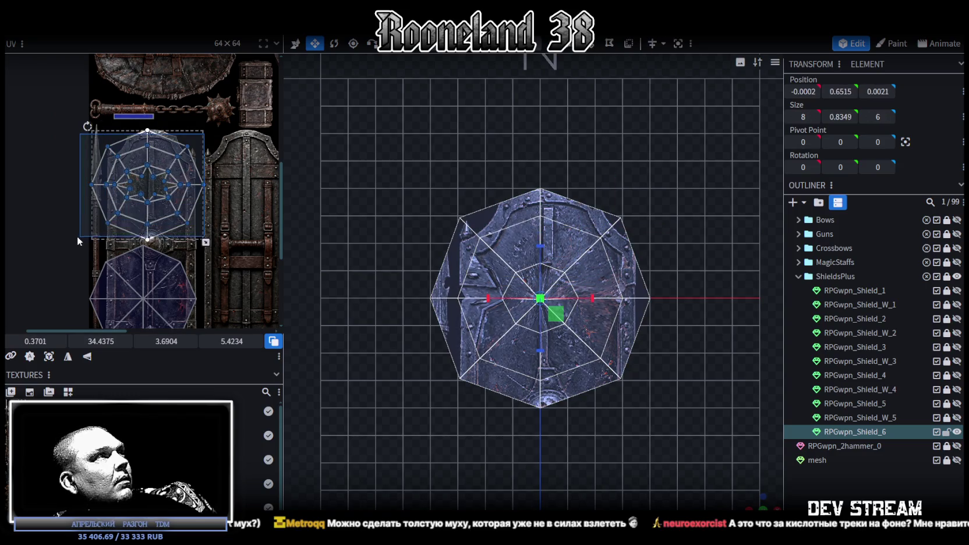
scroll(198, 201, down, 2)
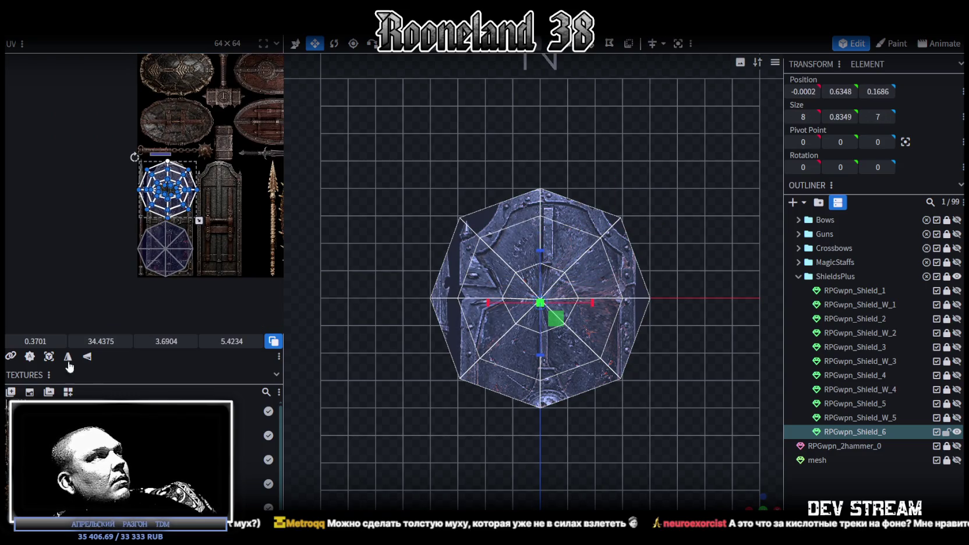
click(48, 355)
- Move the octagon UV island onto the dark purple round shield artwork
scroll(187, 269, down, 2)
scroll(125, 236, up, 2)
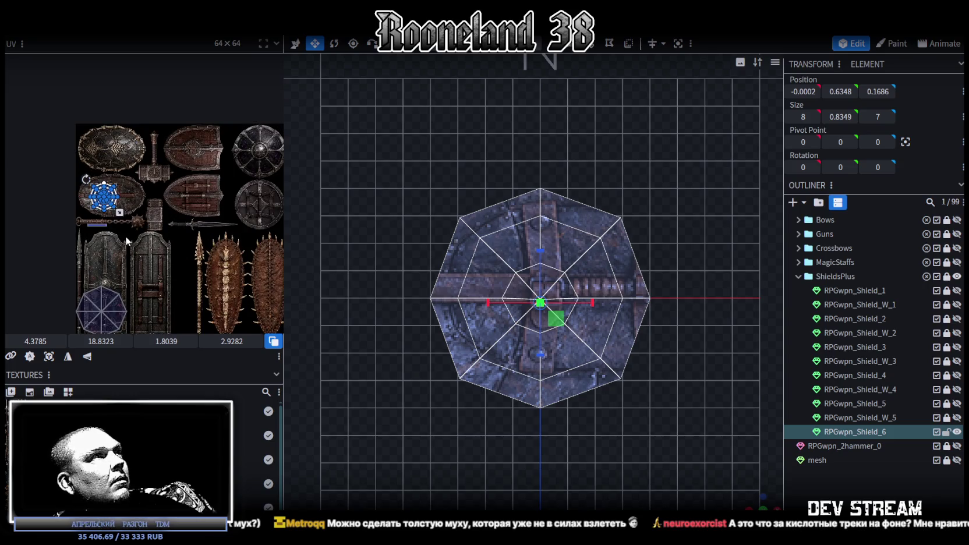
scroll(116, 248, up, 2)
scroll(138, 204, up, 2)
scroll(54, 246, up, 1)
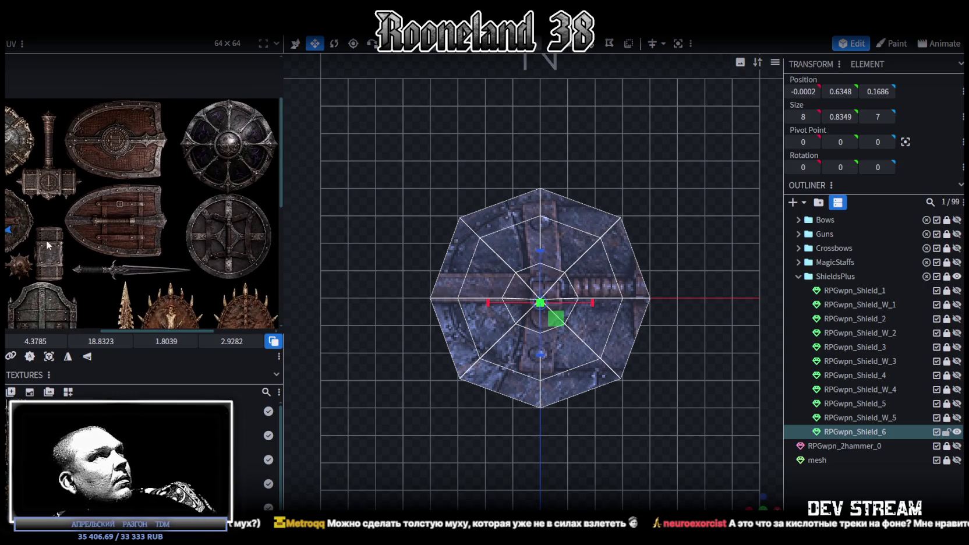
middle_drag(30, 243, 102, 268)
mouse_move(49, 223)
mouse_down()
mouse_move(153, 197)
mouse_move(231, 159)
mouse_up()
middle_drag(231, 159, 110, 217)
mouse_move(93, 228)
mouse_down()
mouse_move(147, 190)
mouse_move(140, 171)
mouse_up()
scroll(143, 184, up, 3)
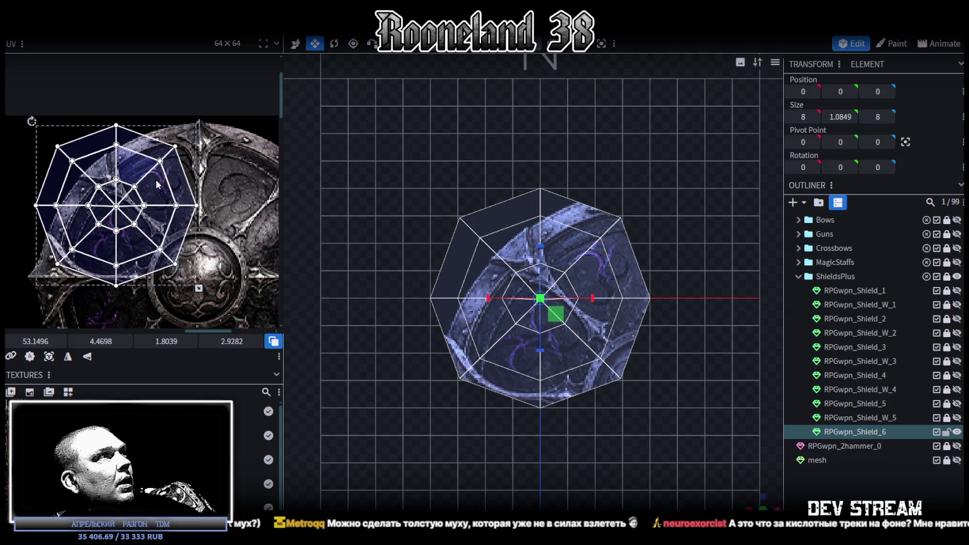
- Shrink and shift the front UV island to align the silver ribs and boss, then deselect
scroll(144, 166, down, 3)
drag(147, 162, 243, 216)
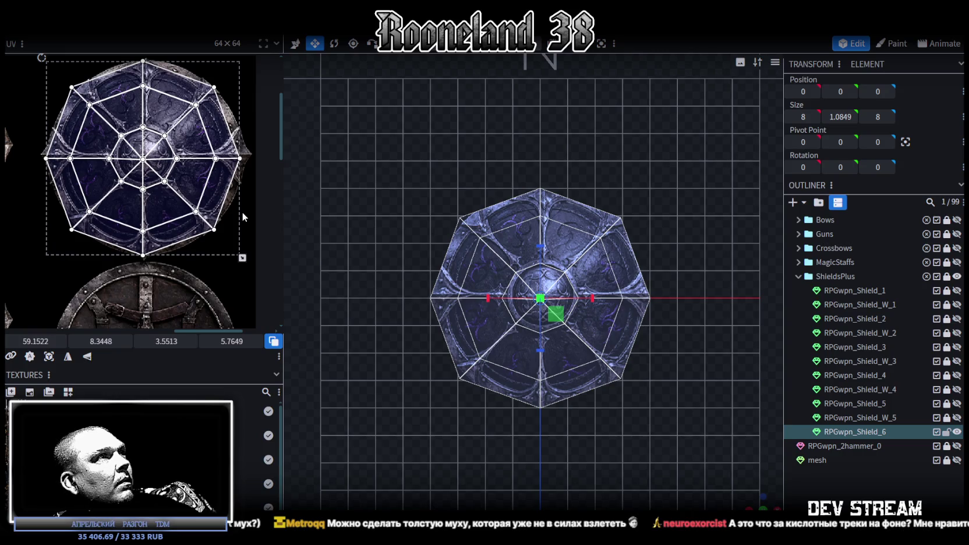
scroll(242, 212, up, 3)
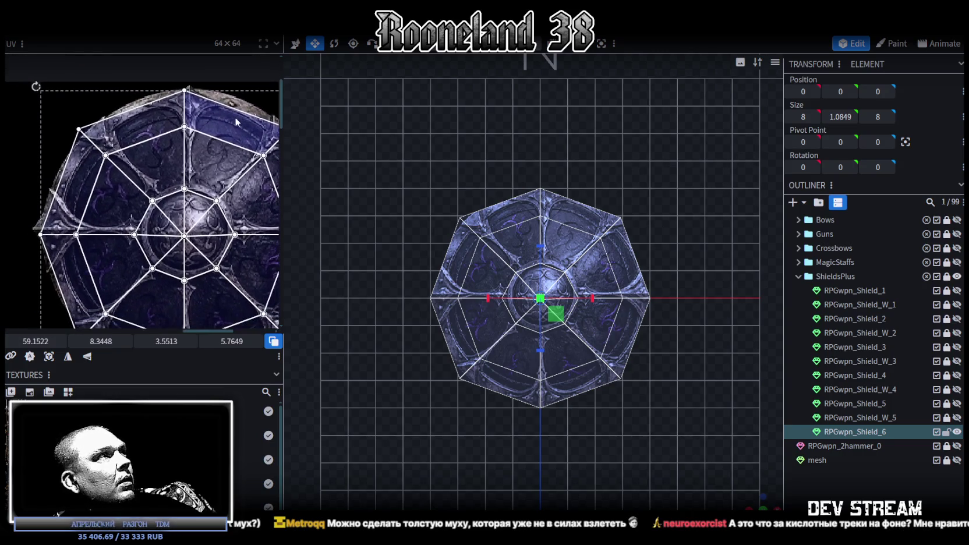
scroll(239, 167, down, 1)
scroll(202, 164, down, 1)
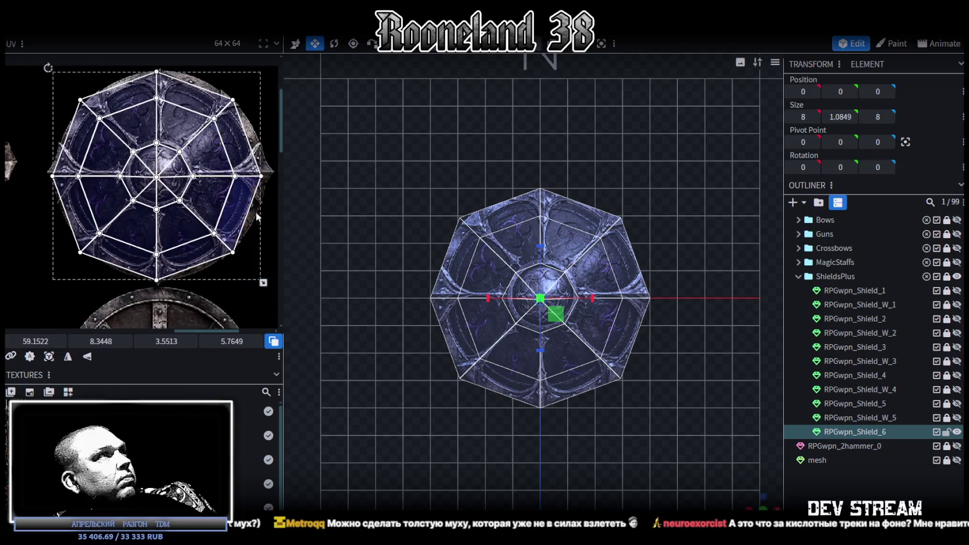
drag(263, 283, 259, 278)
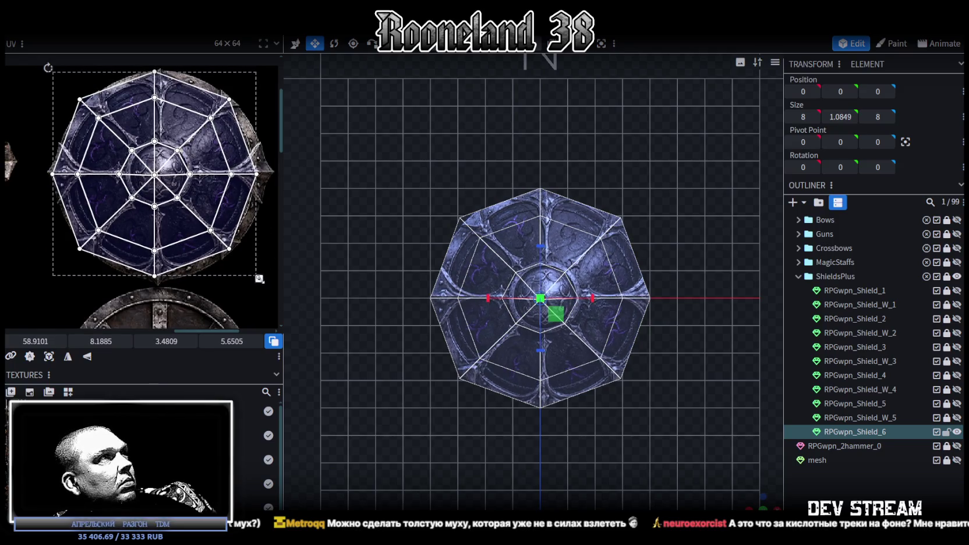
drag(182, 192, 195, 193)
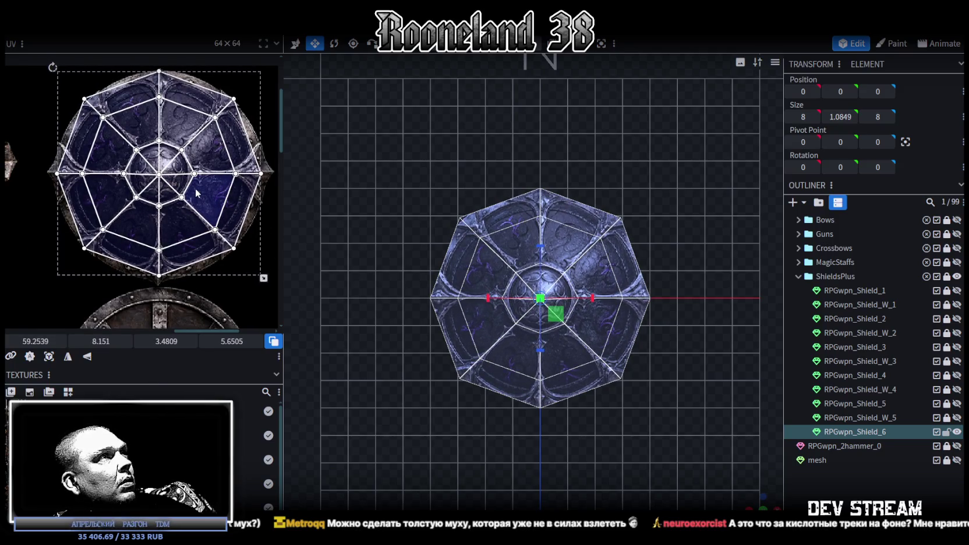
scroll(186, 185, up, 3)
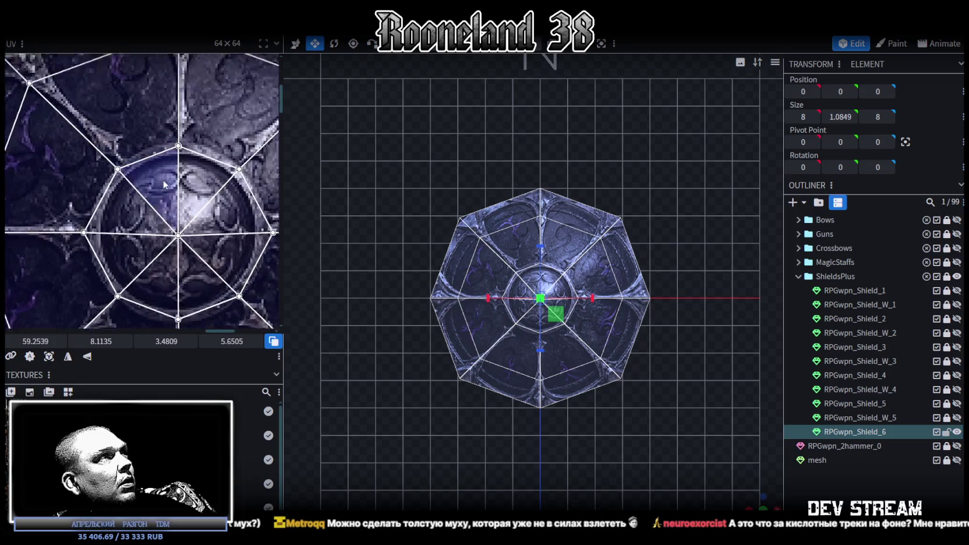
scroll(171, 182, down, 2)
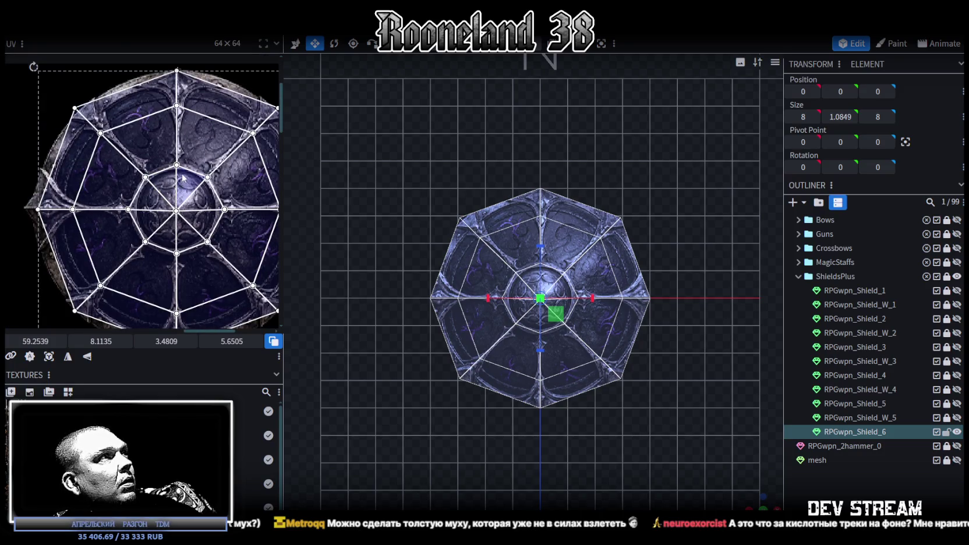
scroll(182, 176, down, 2)
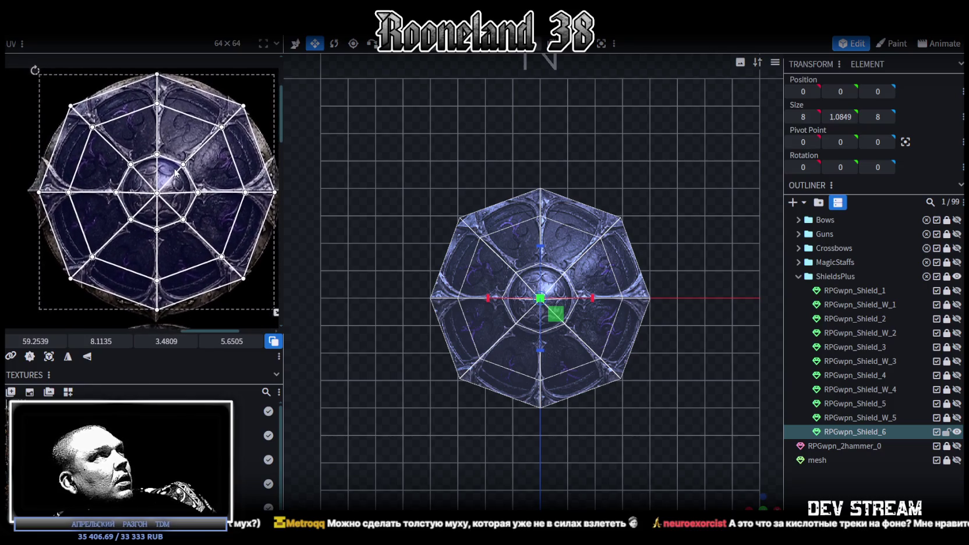
scroll(569, 285, up, 1)
key(Escape)
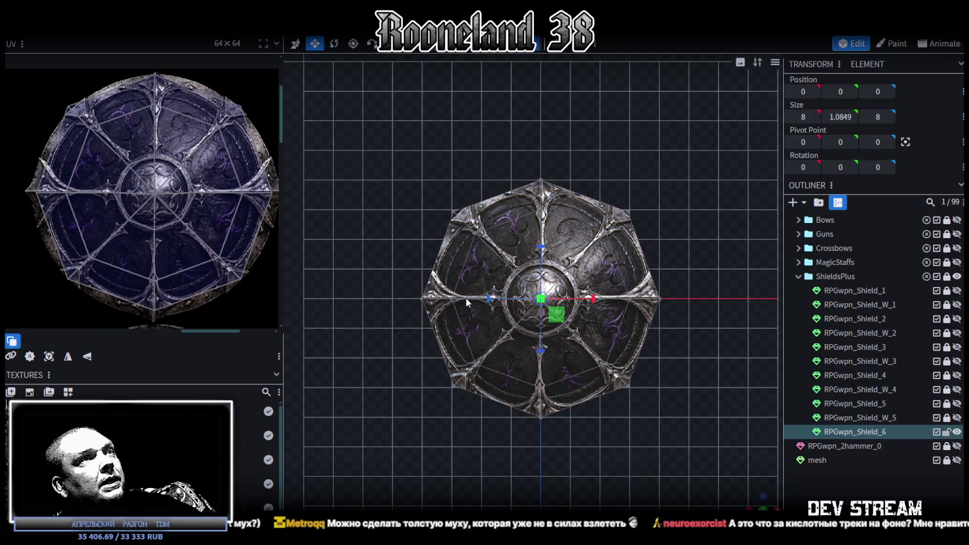
- Stretch the shield's left/right and top/bottom octagon tips outward to 8.5 across
drag(394, 285, 656, 327)
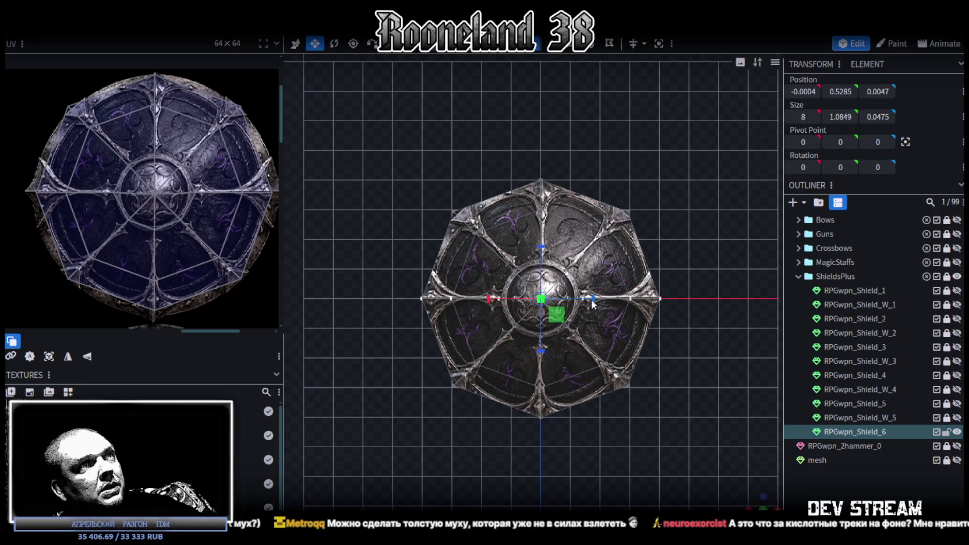
drag(592, 299, 596, 299)
drag(525, 140, 554, 449)
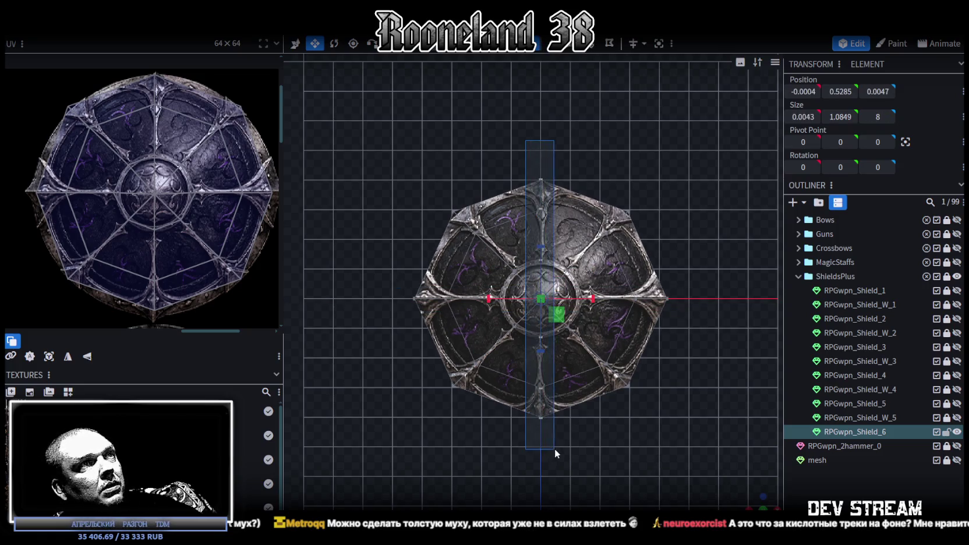
drag(541, 250, 541, 243)
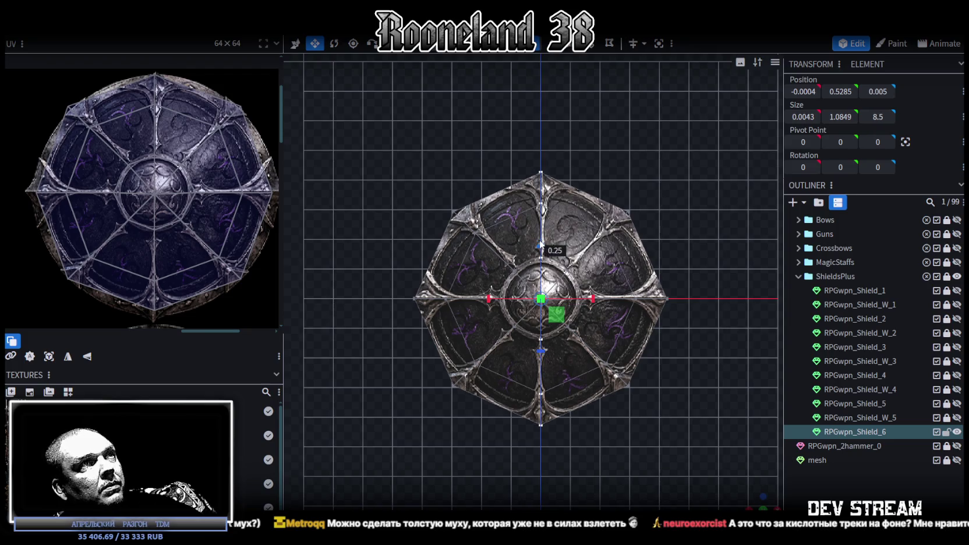
- Shrink the raised centre boss's depth and width to about 2.46 × 0.48 × 2.21
scroll(509, 253, up, 1)
scroll(509, 253, up, 1)
drag(479, 233, 621, 378)
scroll(197, 197, up, 1)
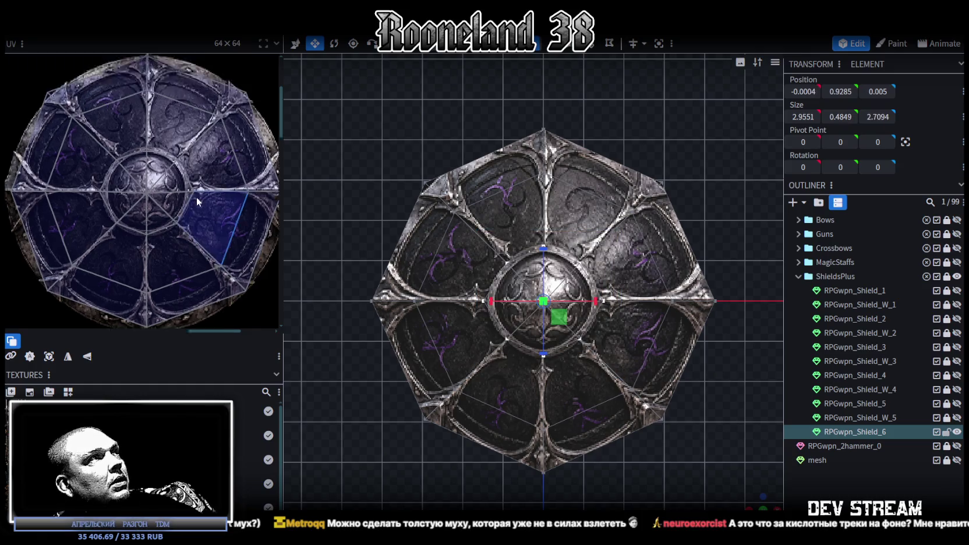
scroll(198, 202, up, 1)
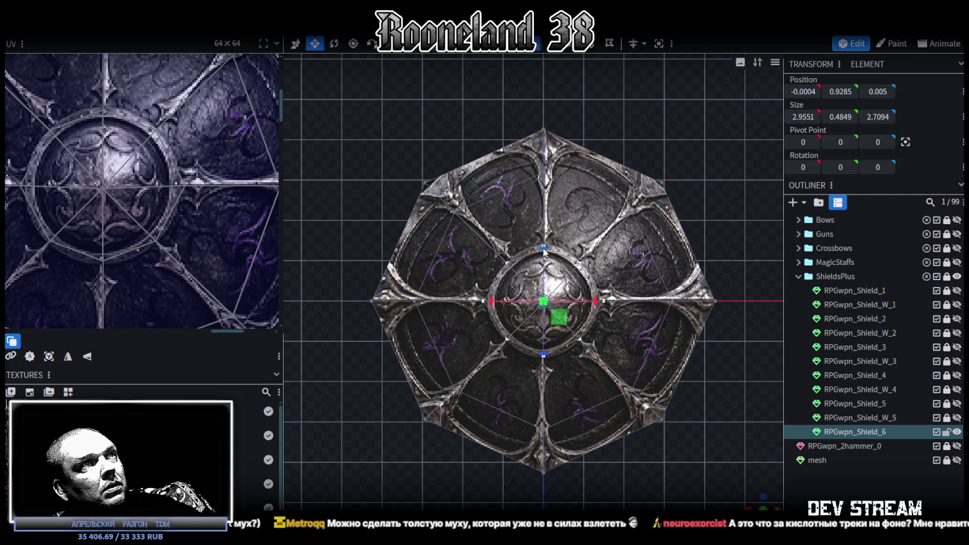
drag(543, 258, 544, 262)
drag(592, 301, 588, 305)
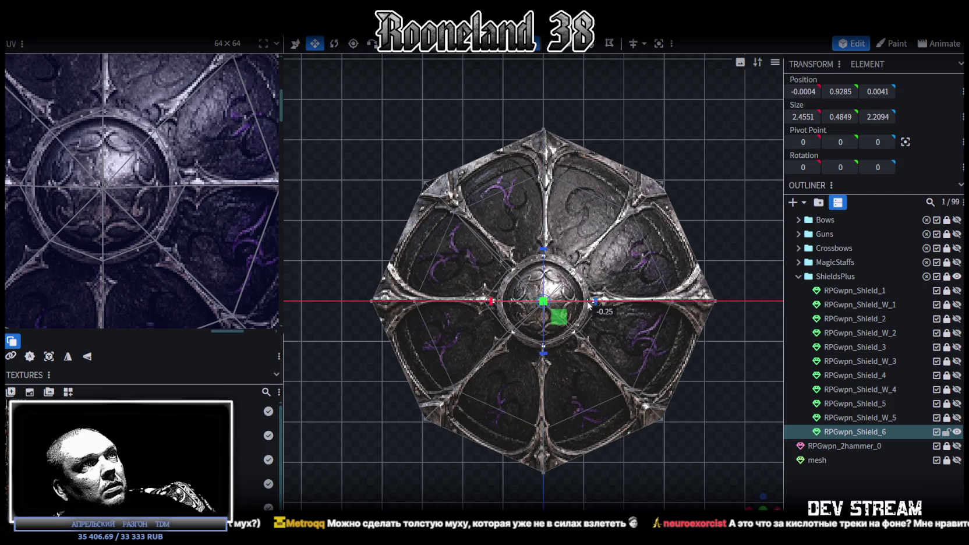
scroll(600, 318, down, 3)
key(ctrl+a)
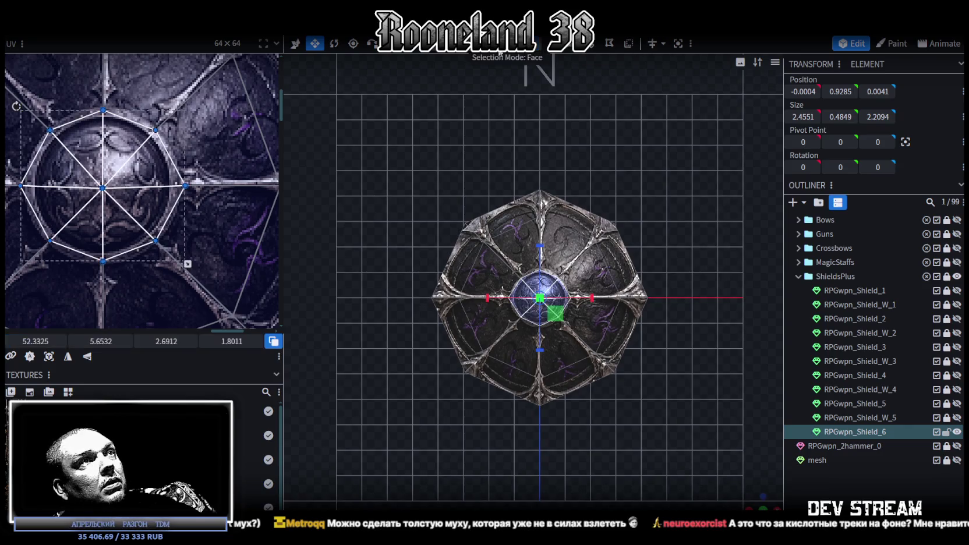
- Select the whole shield mesh and project its UVs from the current view
scroll(175, 209, down, 2)
scroll(97, 259, down, 2)
drag(82, 271, 253, 118)
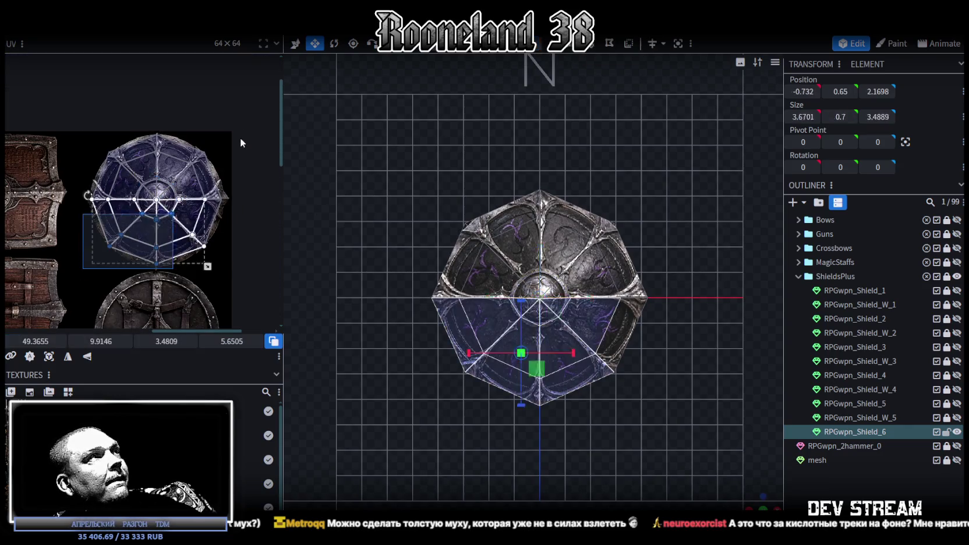
click(52, 359)
- Move the UV layout onto the round shield texture and scale it up to cover it
scroll(89, 260, down, 2)
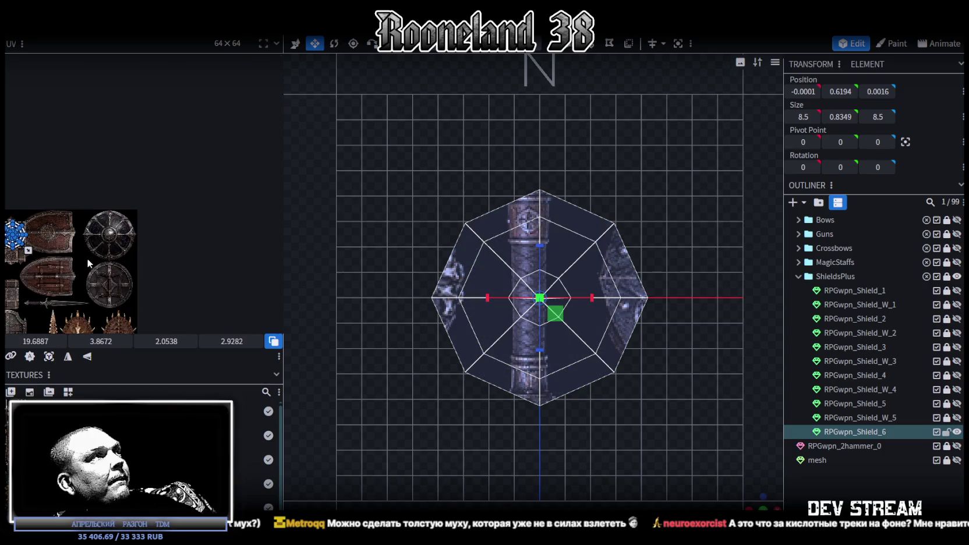
drag(17, 233, 109, 233)
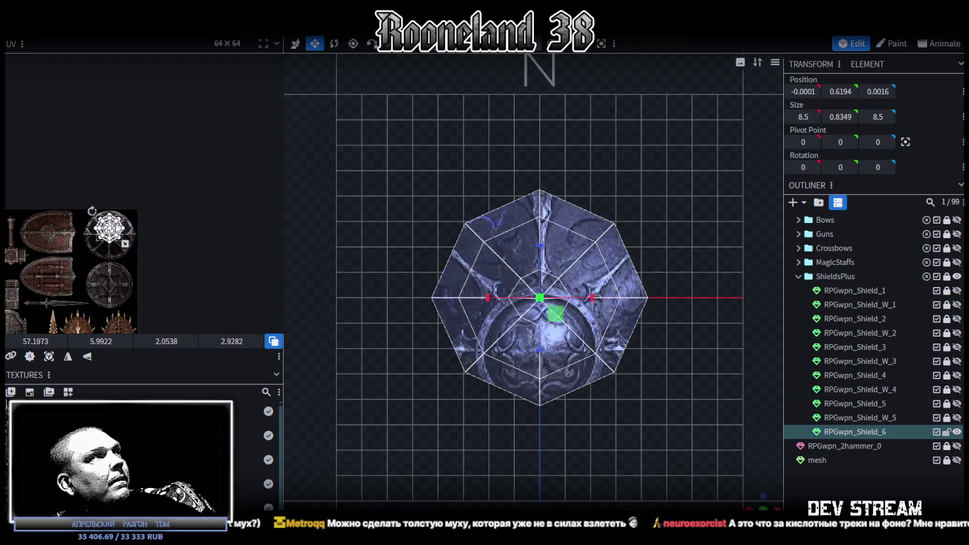
scroll(111, 221, up, 4)
drag(148, 190, 114, 154)
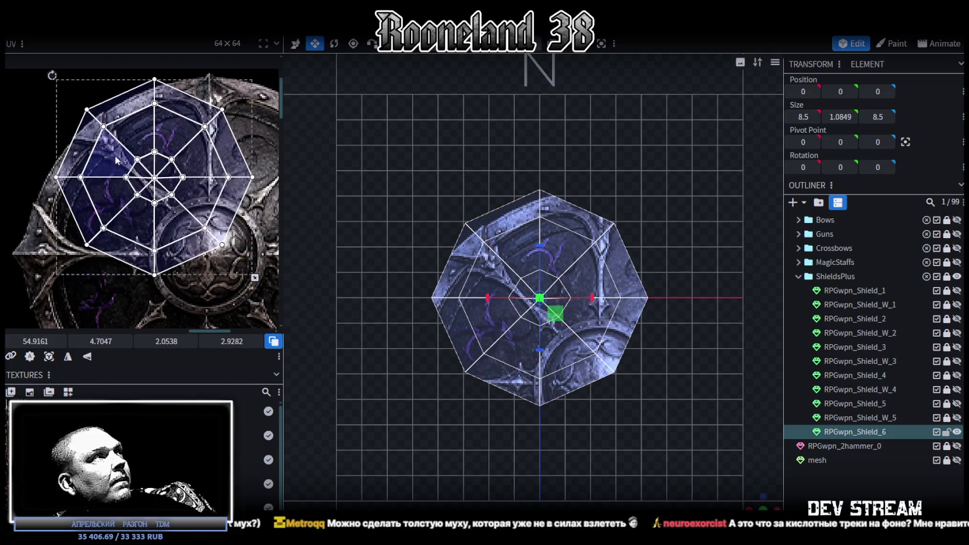
drag(118, 169, 84, 168)
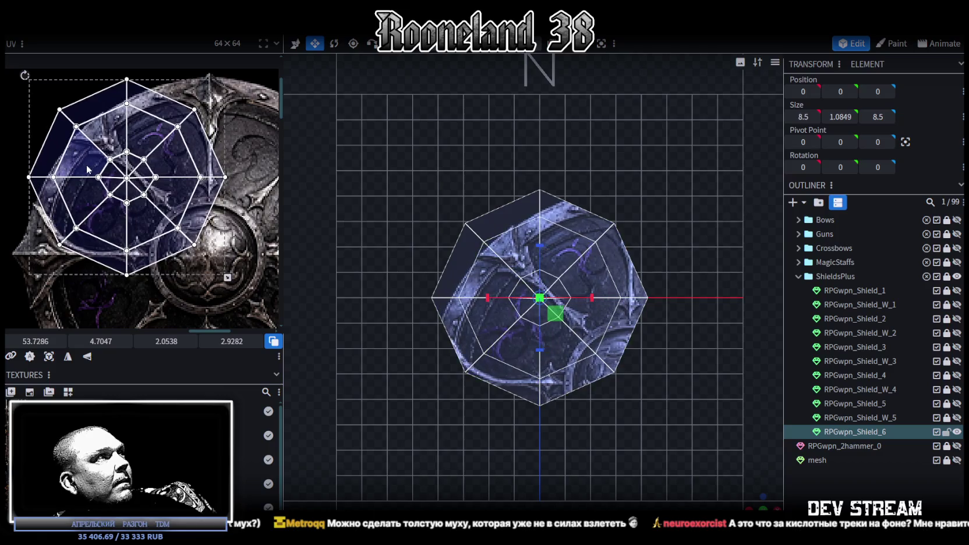
scroll(85, 168, down, 2)
scroll(118, 203, down, 1)
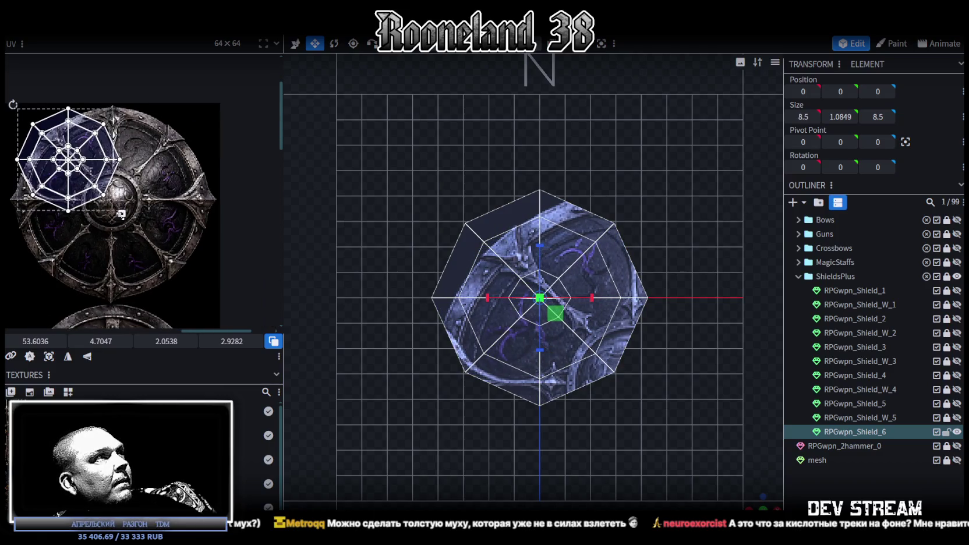
drag(120, 213, 210, 280)
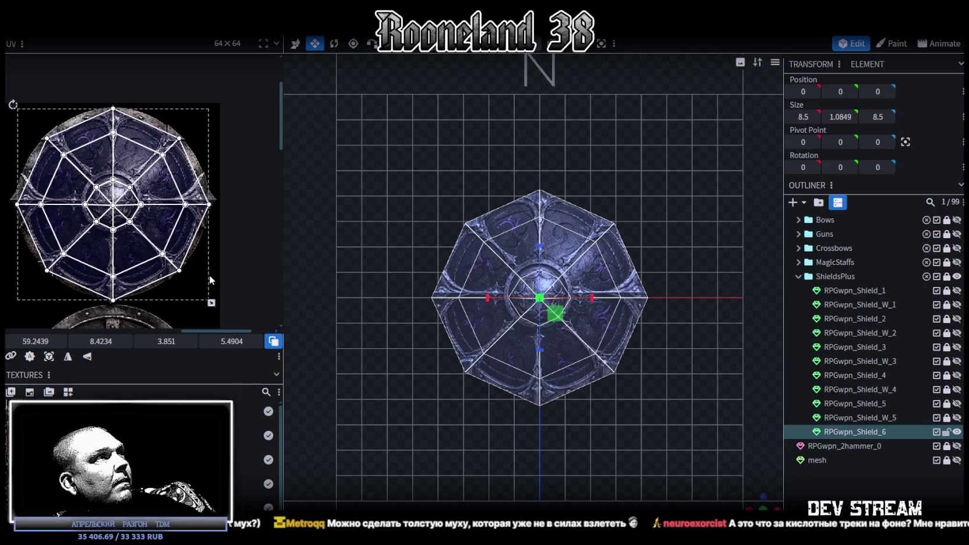
- Shrink and narrow the UV island slightly to fit the shield texture
scroll(187, 260, up, 2)
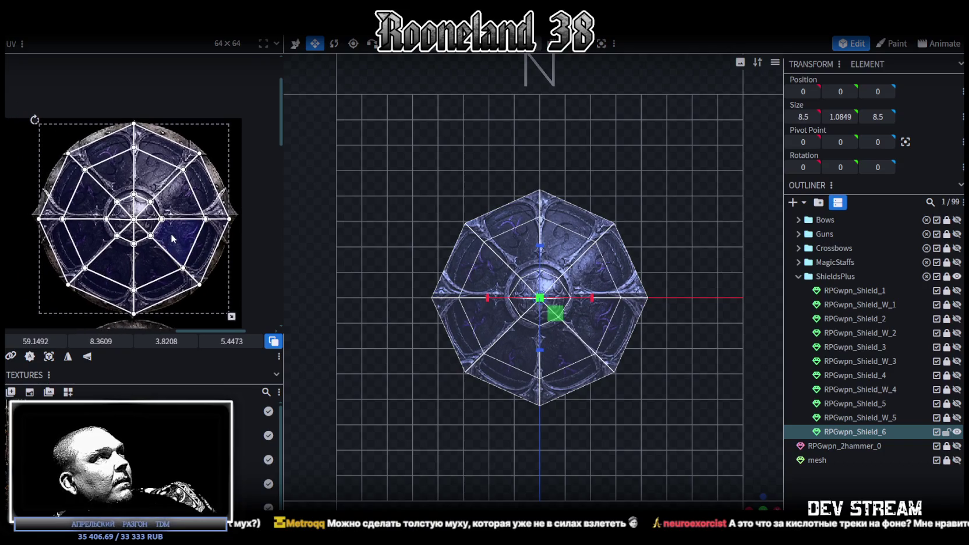
scroll(172, 234, up, 2)
scroll(176, 246, down, 1)
scroll(192, 239, up, 1)
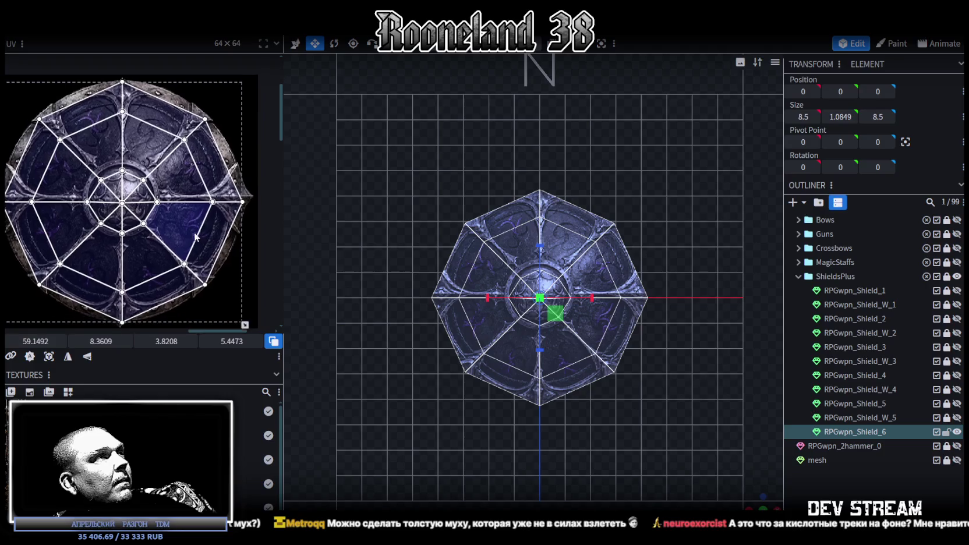
scroll(149, 160, up, 2)
middle_drag(149, 161, 159, 209)
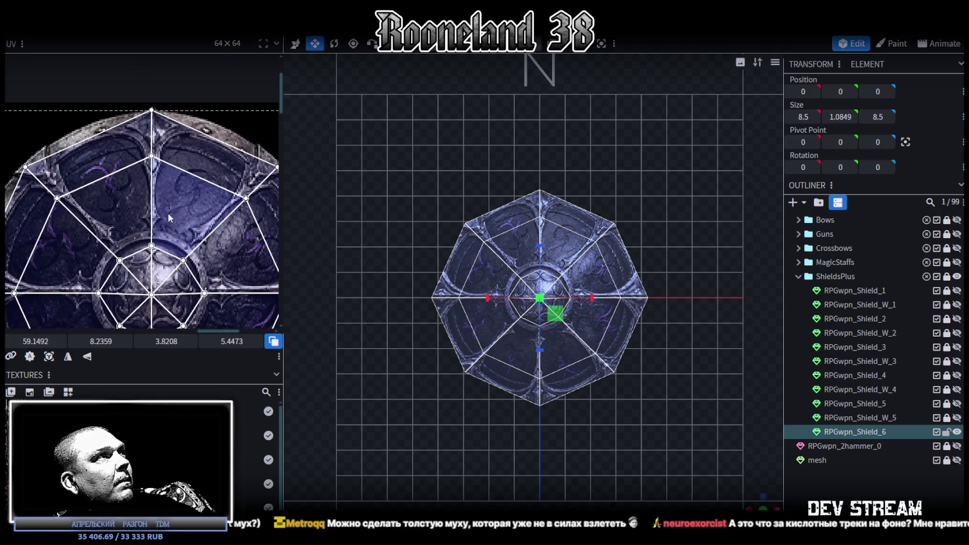
scroll(168, 218, down, 2)
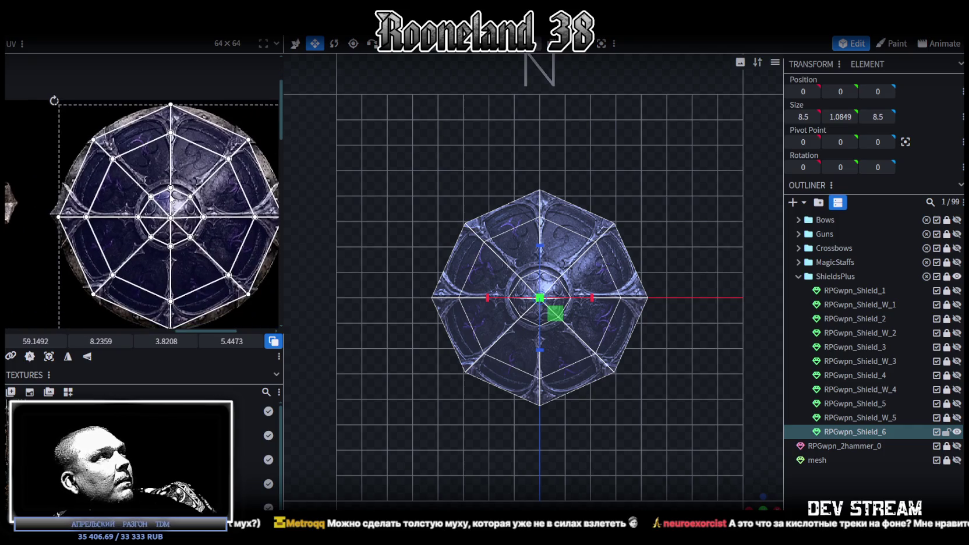
scroll(175, 224, down, 1)
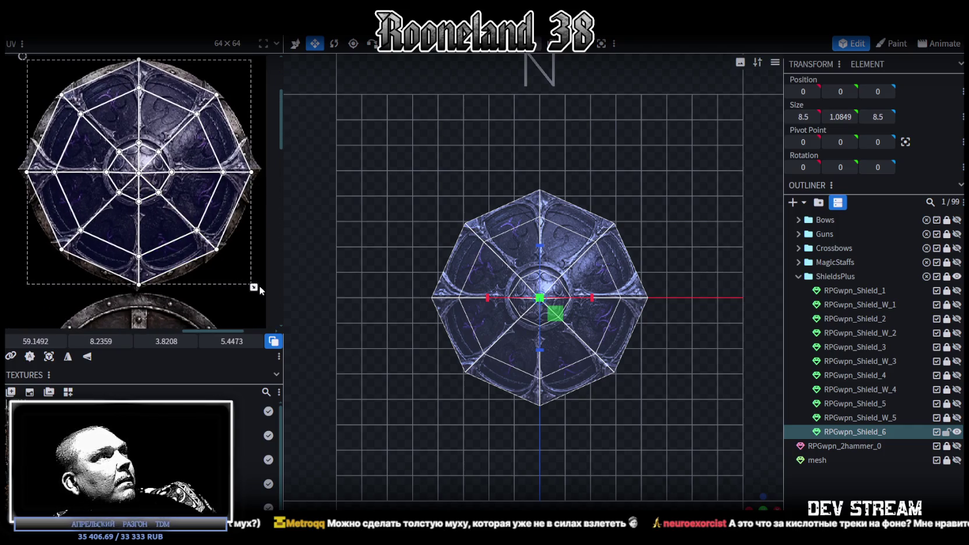
drag(254, 287, 257, 282)
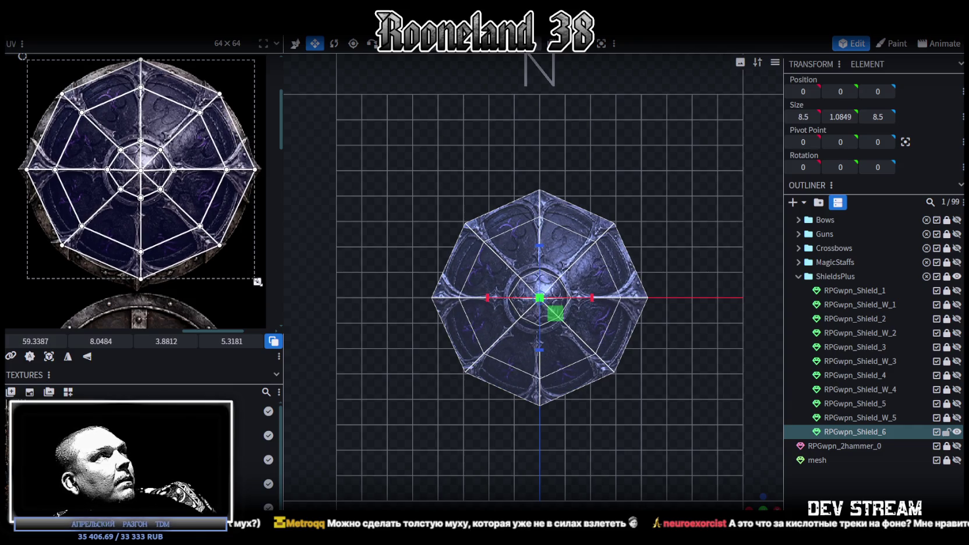
drag(257, 282, 255, 282)
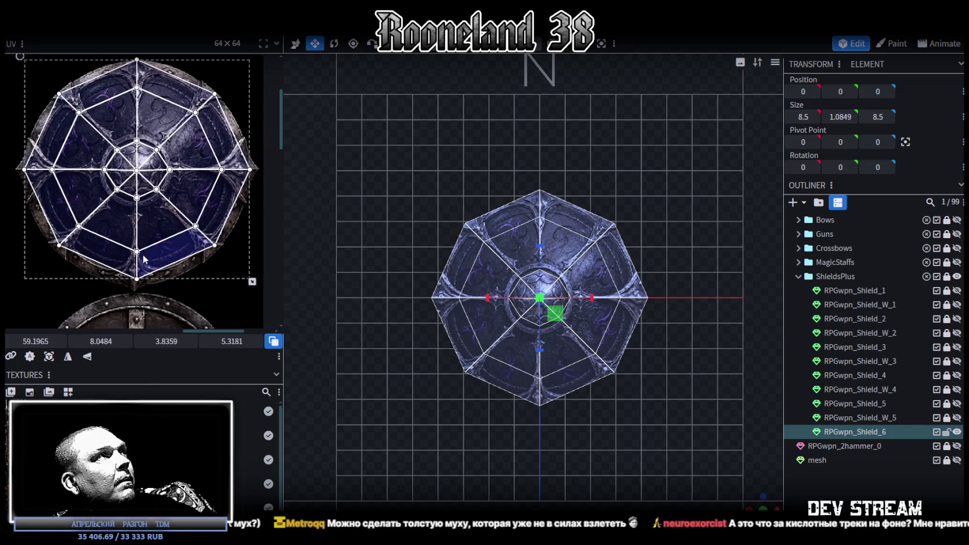
- Nudge the UV island left and widen it to the right over the shield artwork
middle_drag(117, 226, 138, 246)
drag(139, 247, 110, 225)
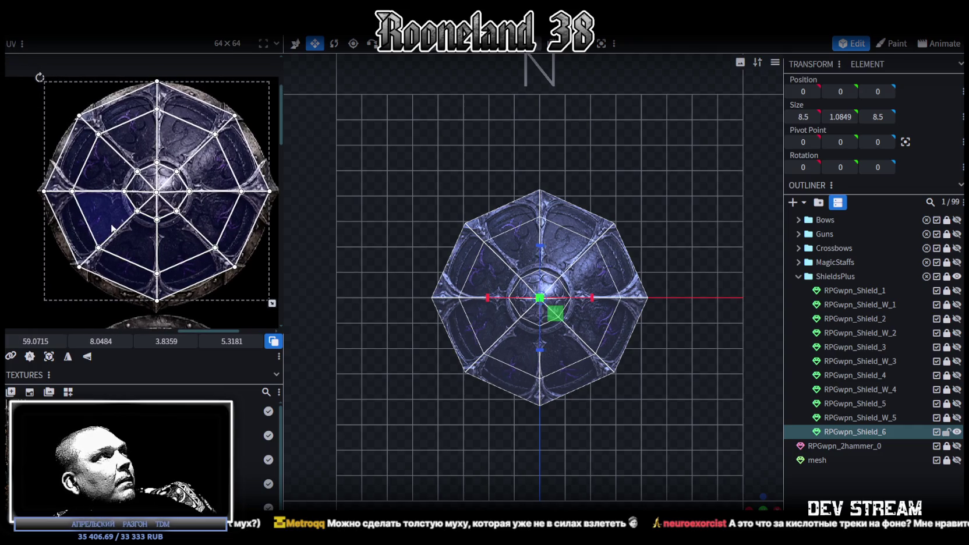
middle_drag(133, 242, 162, 254)
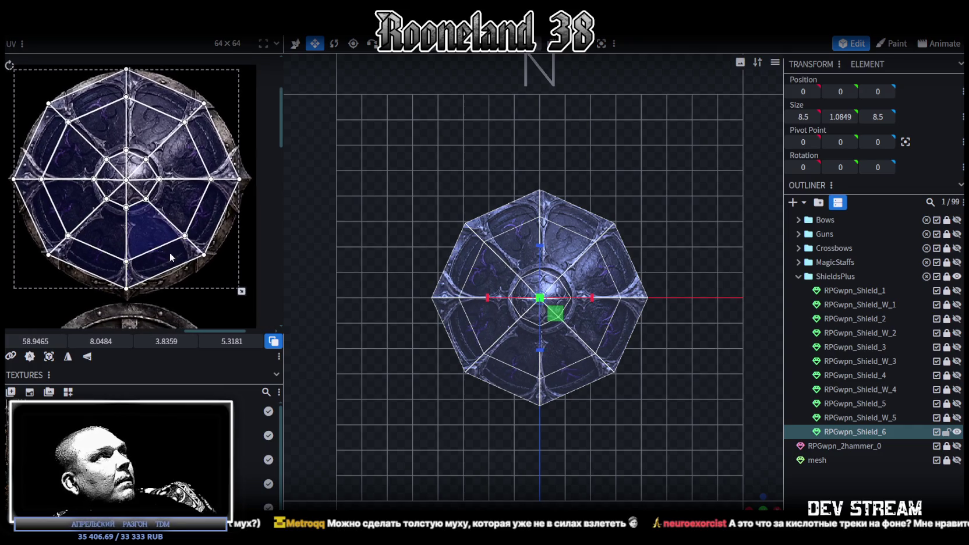
drag(241, 291, 248, 291)
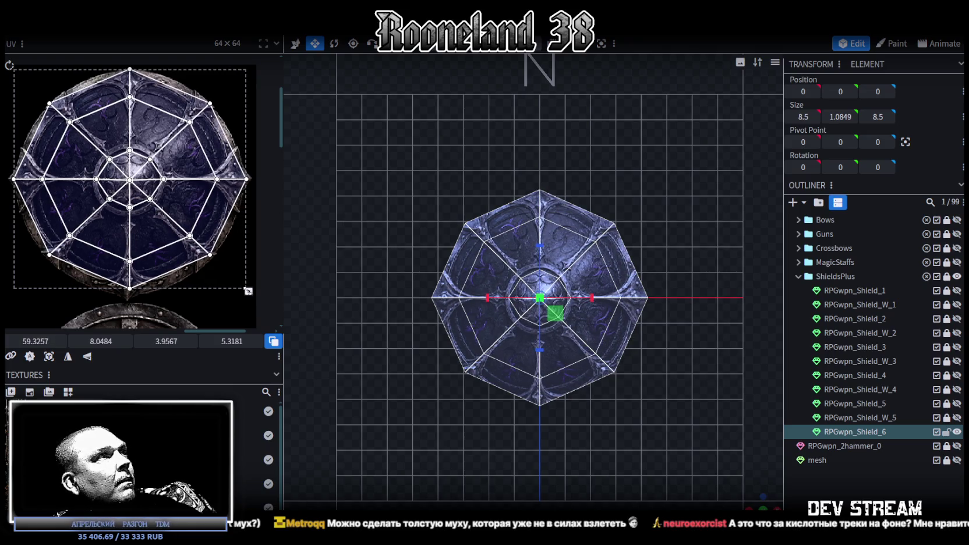
scroll(185, 265, up, 1)
scroll(177, 277, up, 1)
drag(32, 295, 267, 224)
- Drag the lower half's UVs down, then pull the bottom face's UV points lower on the texture
drag(93, 190, 7, 152)
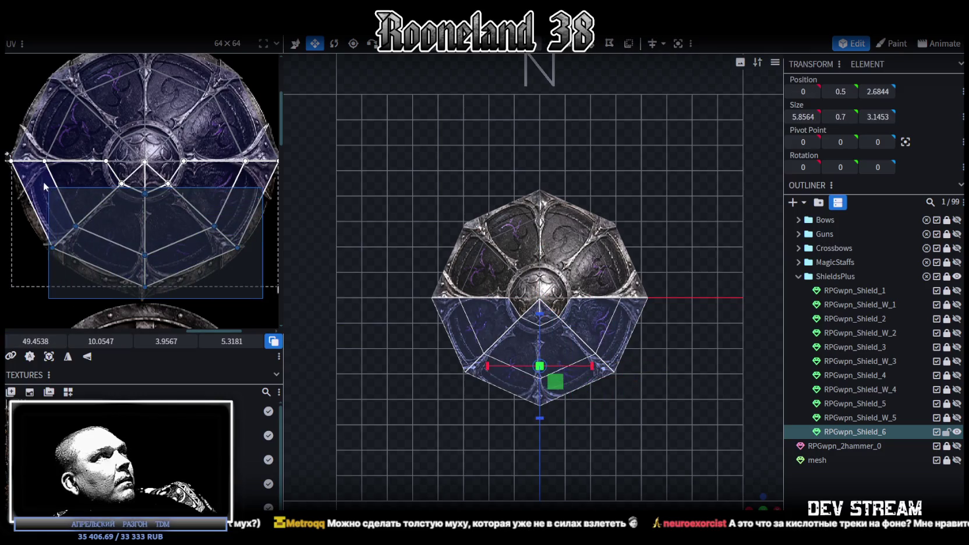
drag(100, 340, 110, 341)
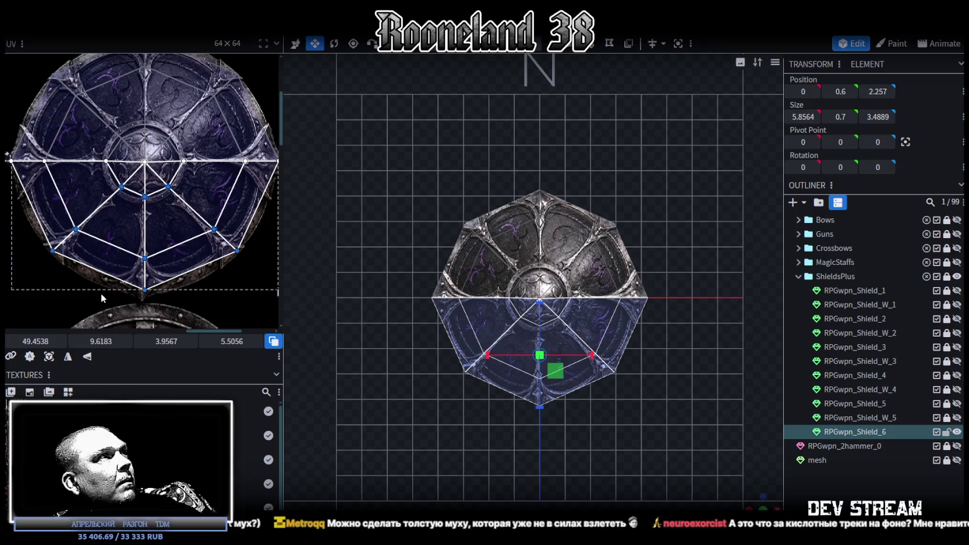
click(123, 285)
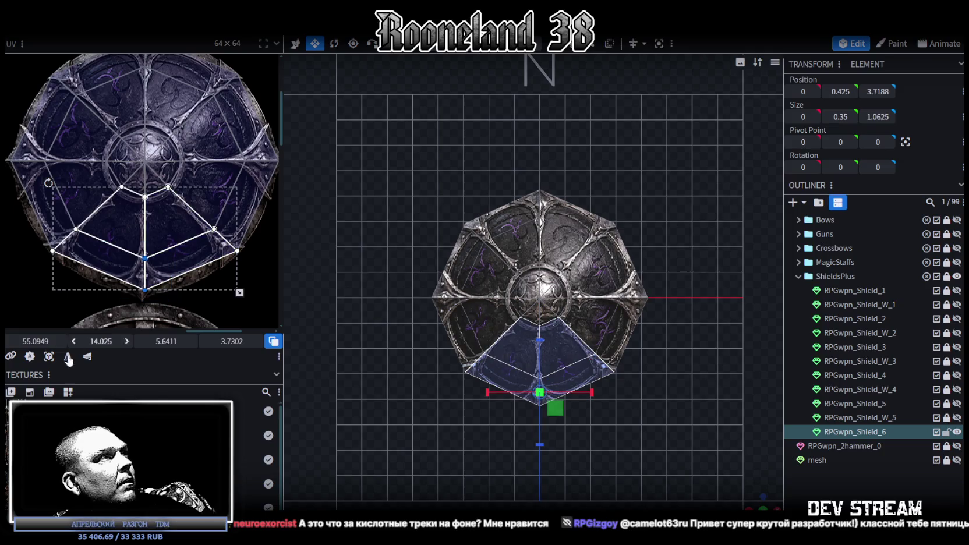
drag(92, 341, 100, 341)
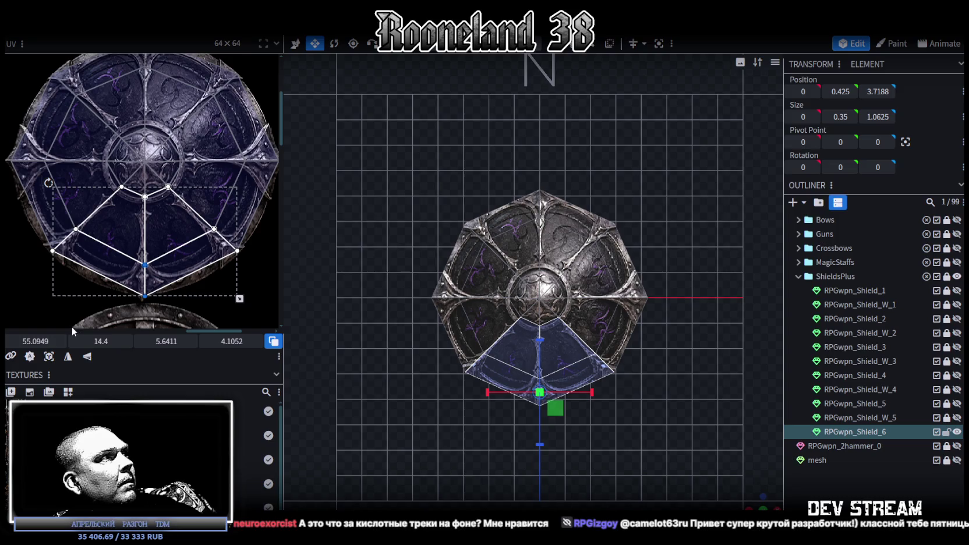
drag(36, 341, 29, 340)
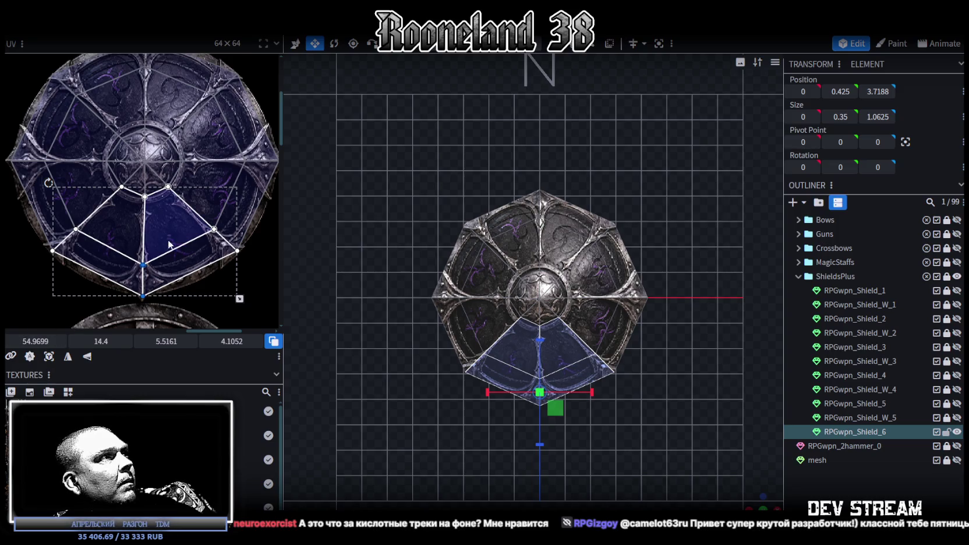
middle_drag(163, 263, 175, 304)
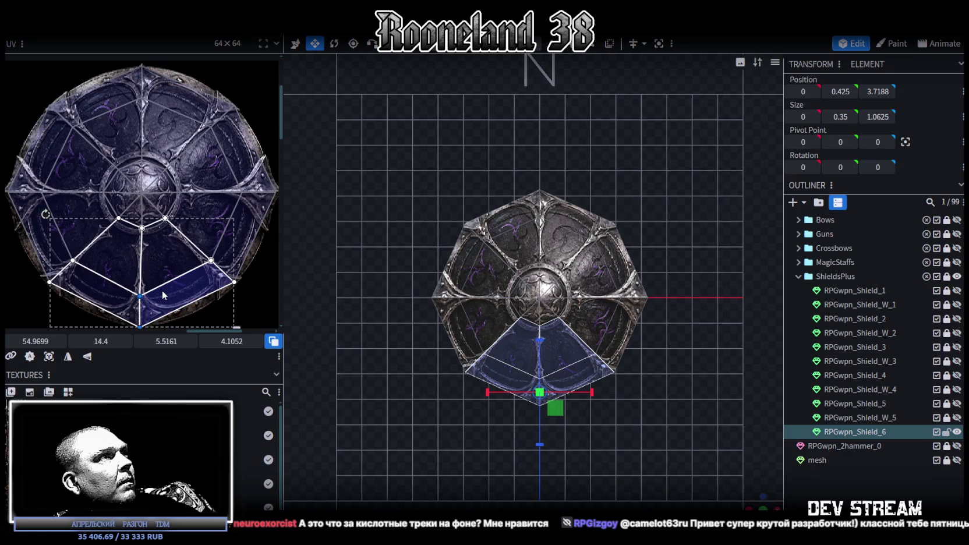
middle_drag(176, 299, 152, 275)
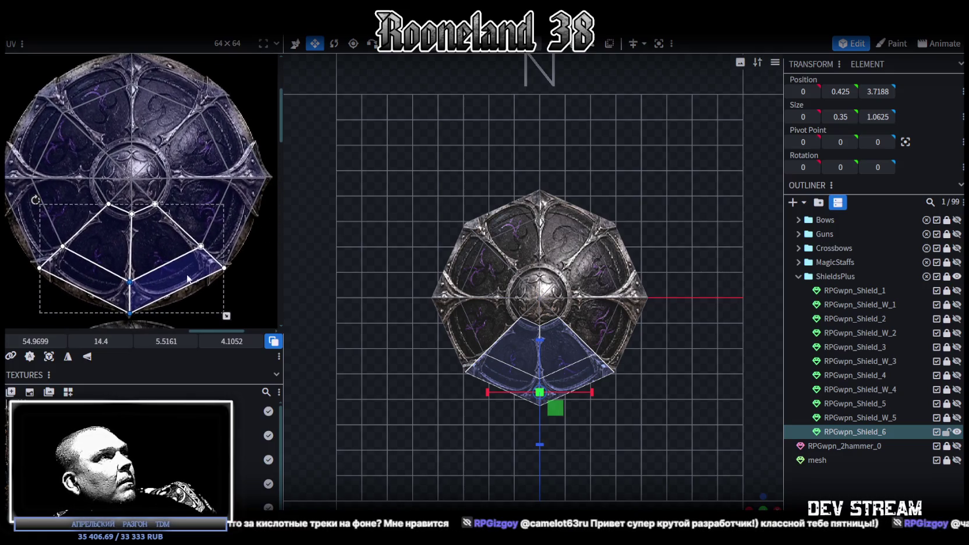
middle_drag(177, 232, 191, 262)
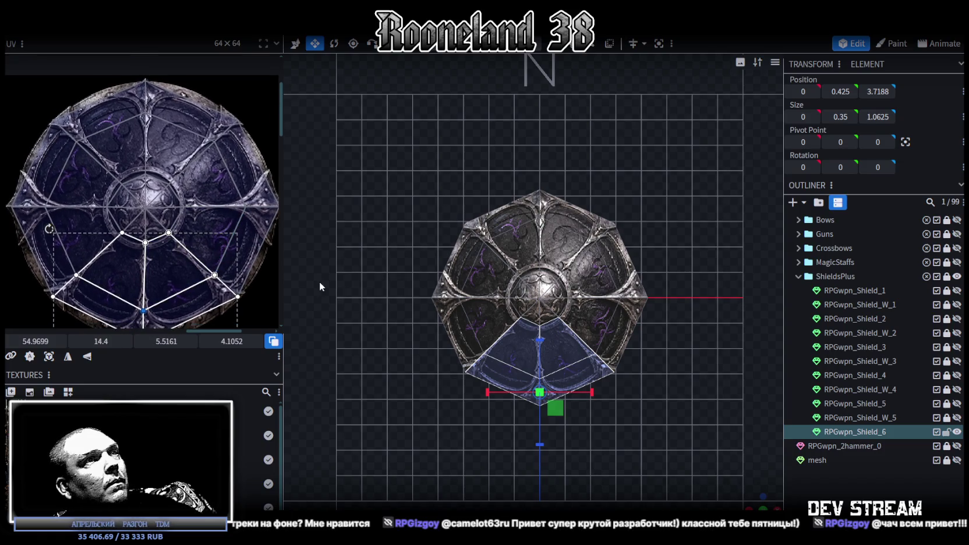
scroll(550, 417, up, 2)
- Select the centre dome faces and narrow the centre octagon slightly along X
click(542, 283)
scroll(542, 283, up, 1)
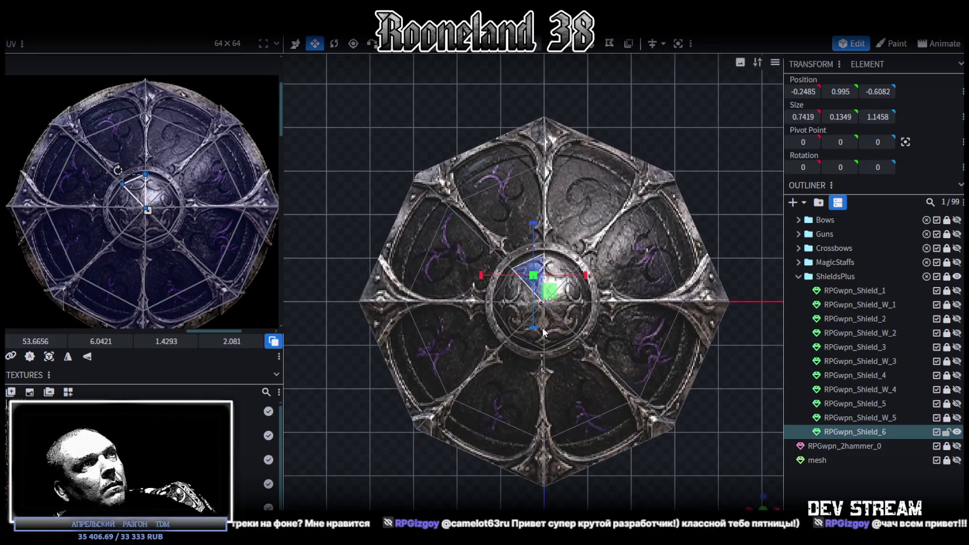
scroll(543, 284, up, 1)
click(574, 319)
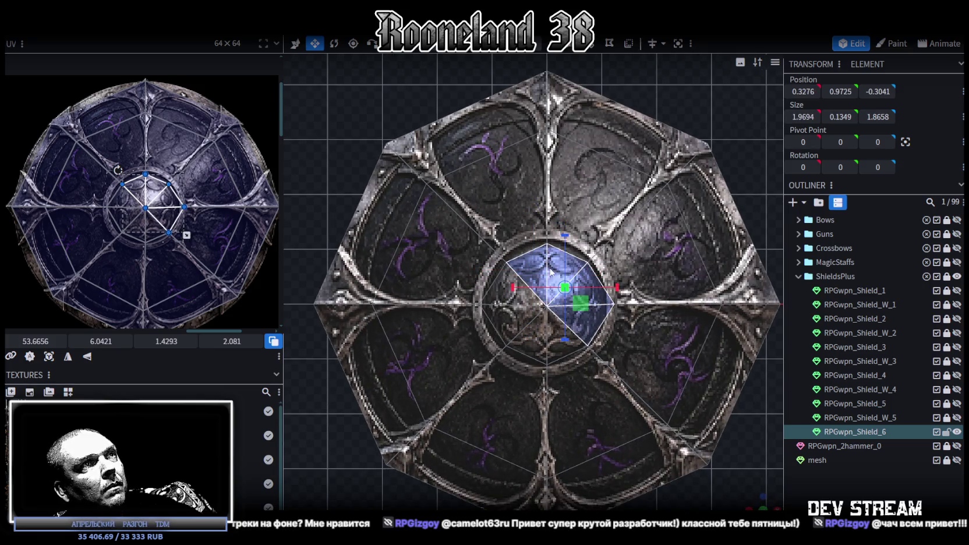
shift+click(510, 327)
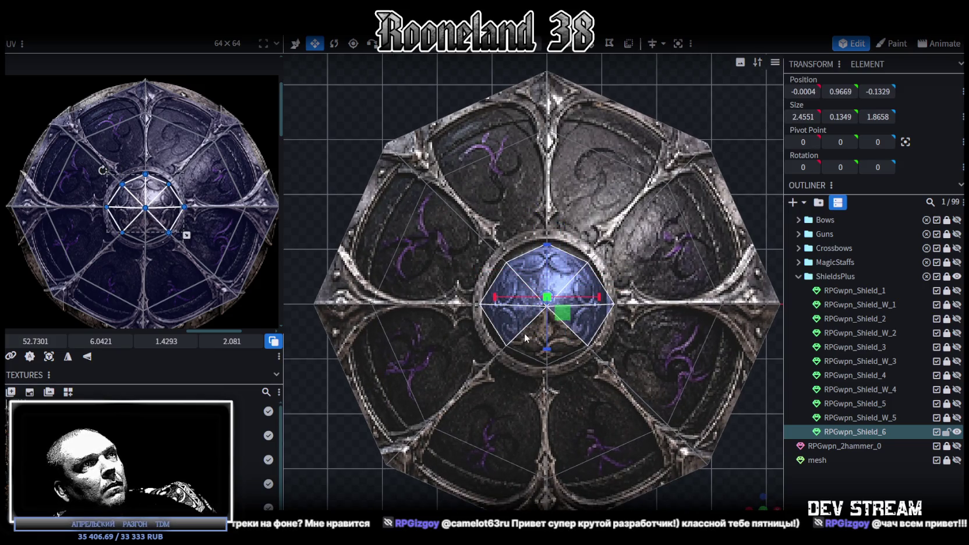
shift+click(524, 333)
shift+click(563, 343)
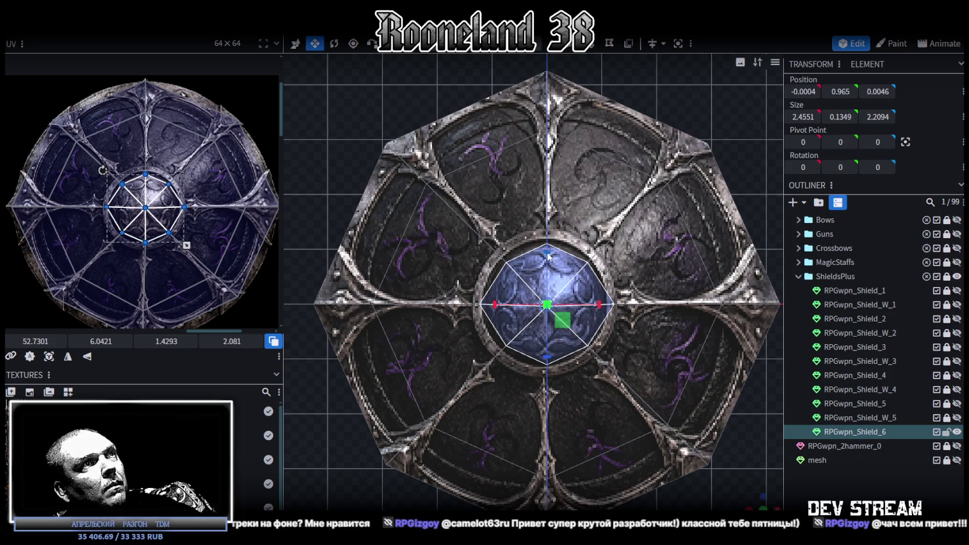
drag(543, 263, 545, 295)
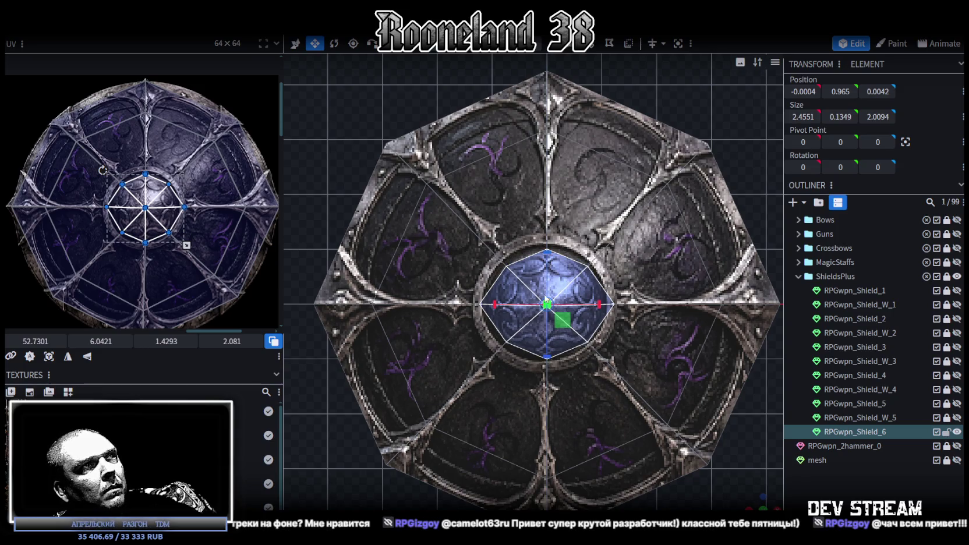
key(ctrl+z)
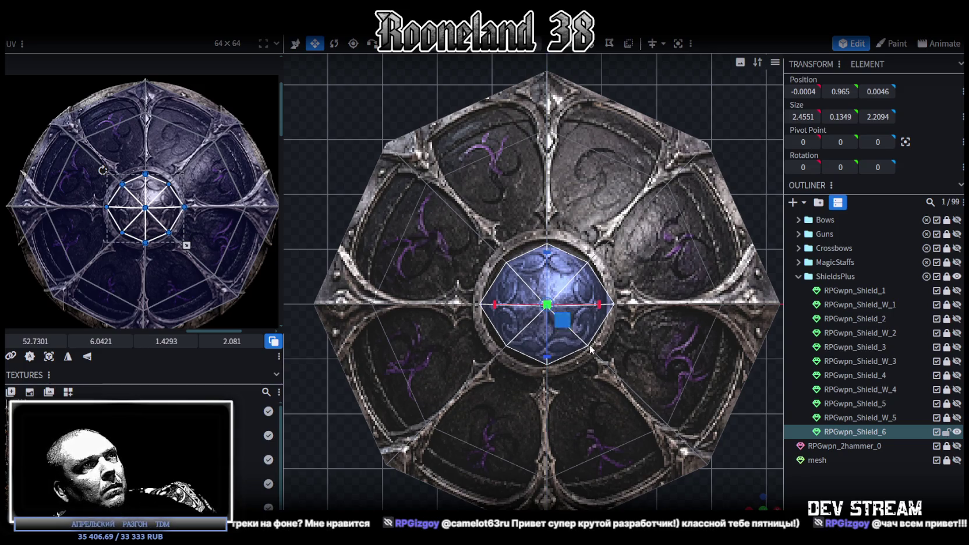
scroll(182, 236, up, 2)
scroll(181, 229, down, 2)
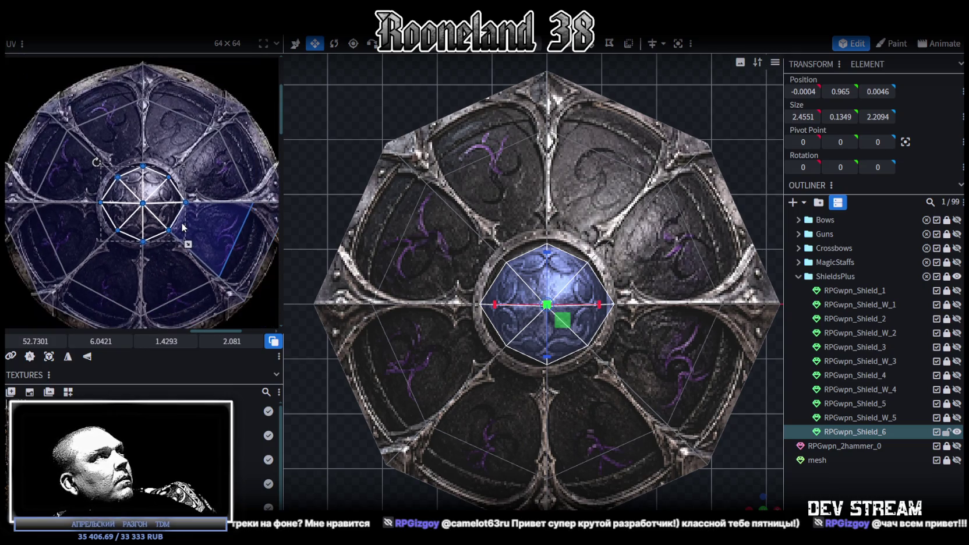
middle_drag(196, 239, 210, 218)
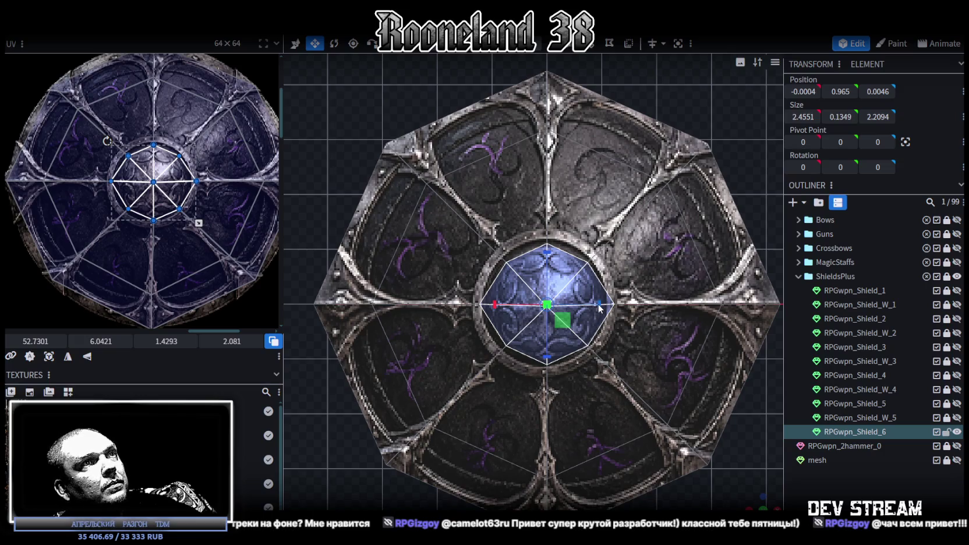
drag(600, 308, 593, 314)
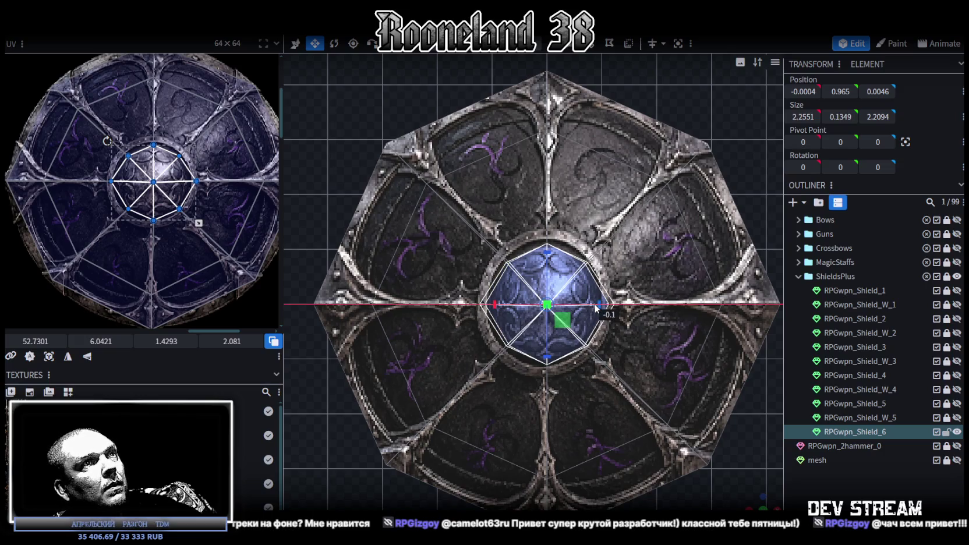
- Nudge the UV points of the side faces either side of the centre to fit the texture
click(184, 184)
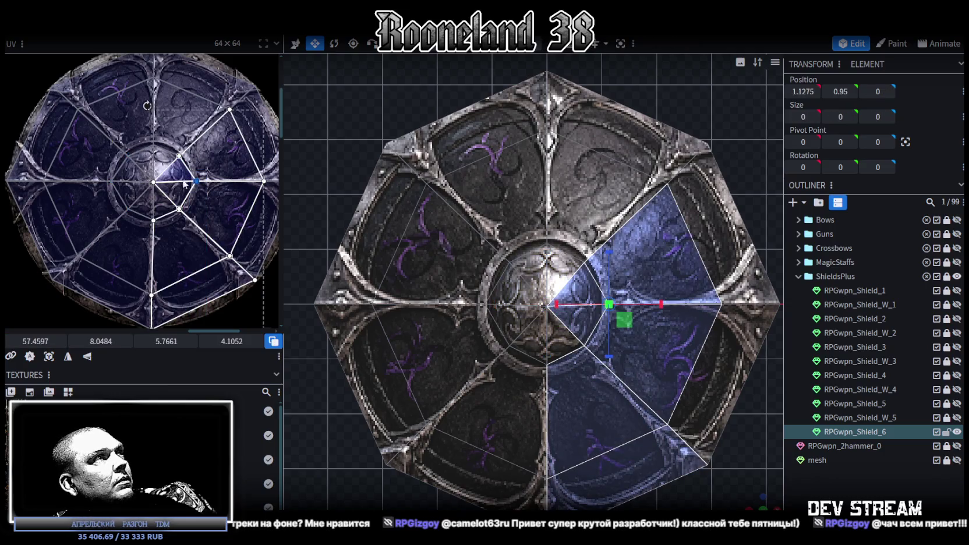
drag(197, 181, 193, 182)
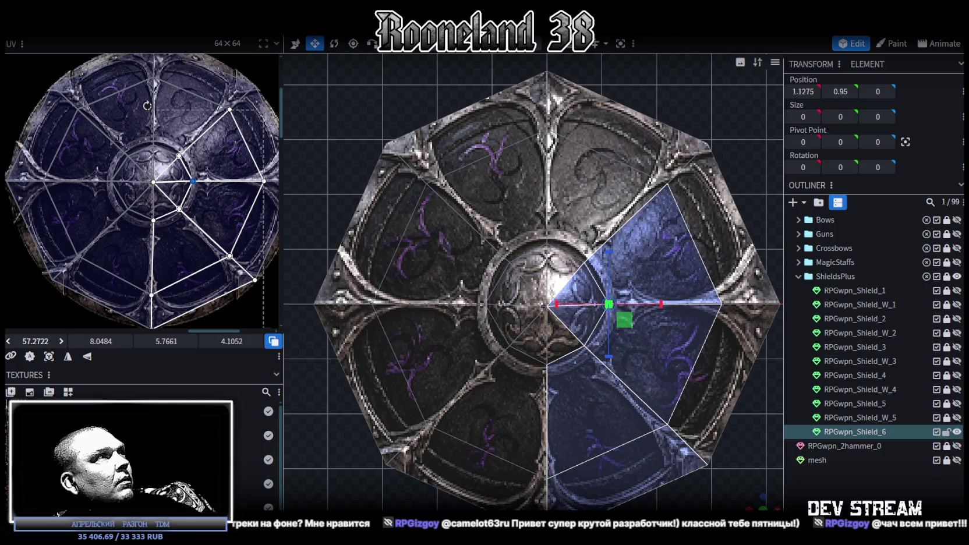
drag(102, 316, 118, 171)
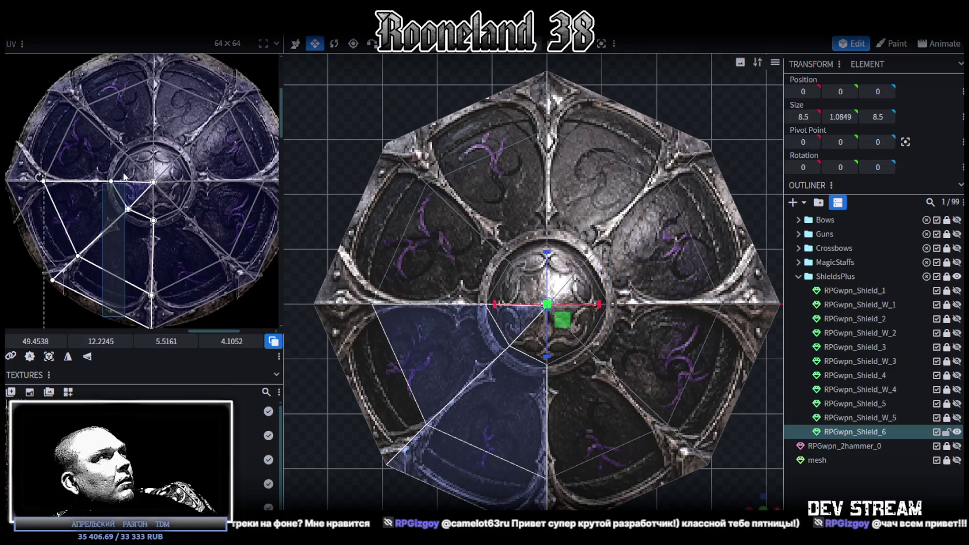
click(61, 341)
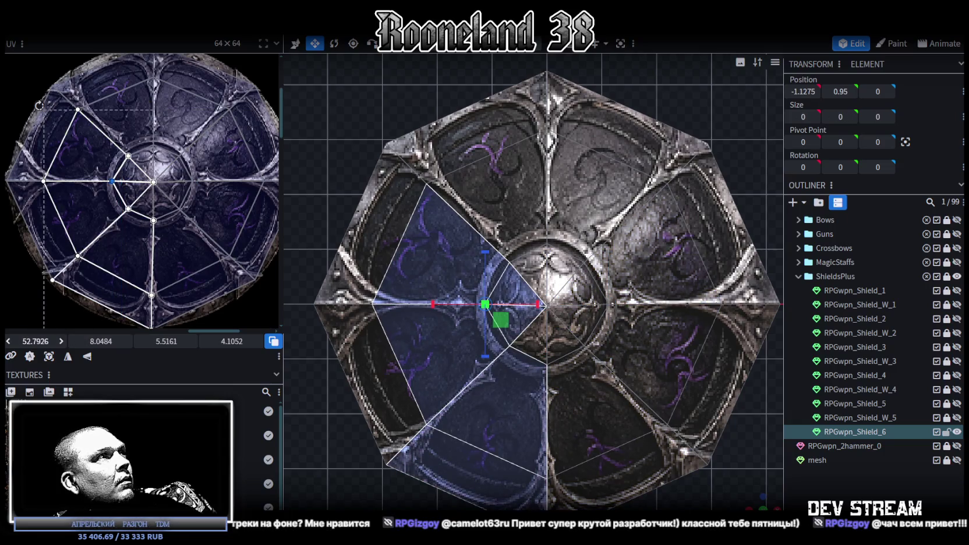
click(61, 341)
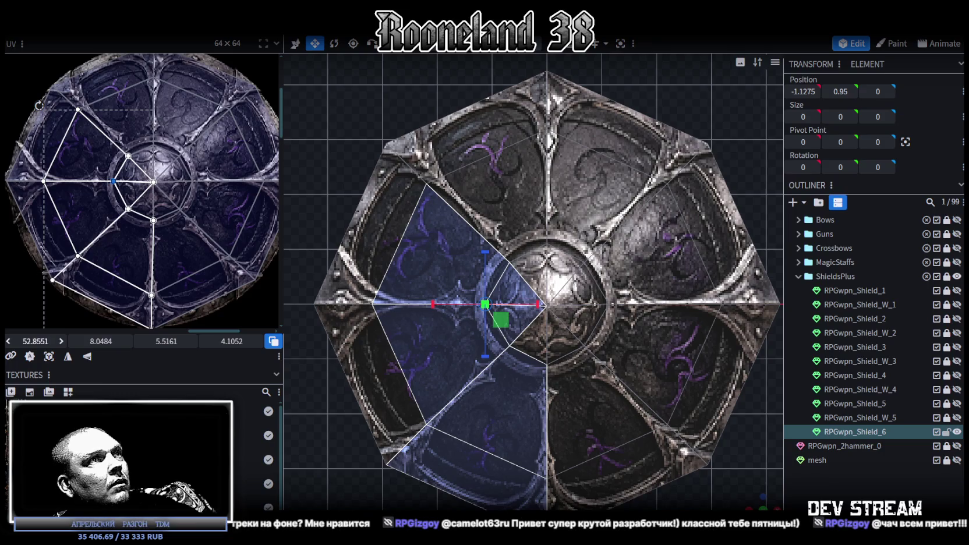
key(ctrl+z)
scroll(669, 469, down, 2)
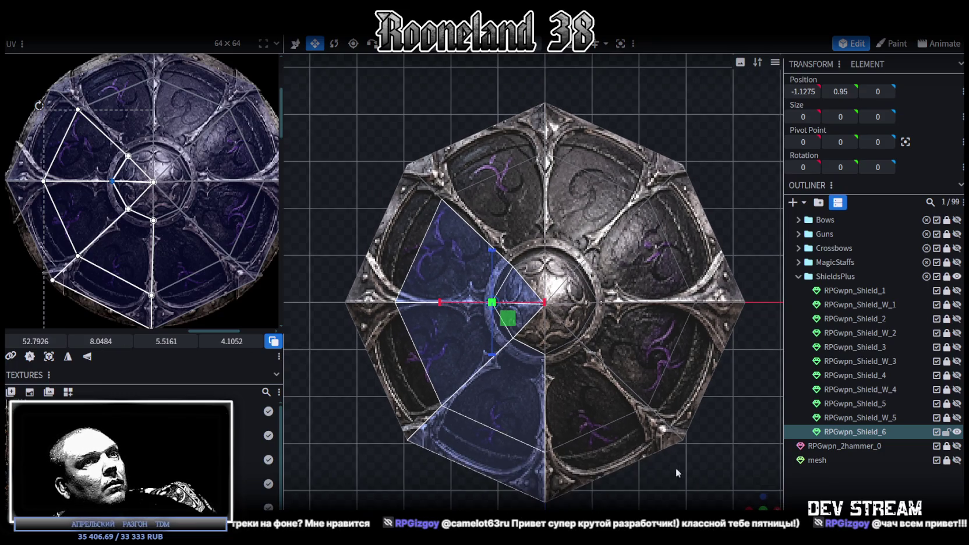
drag(755, 504, 702, 451)
- Select all six faces of the shield's centre octagon
click(559, 256)
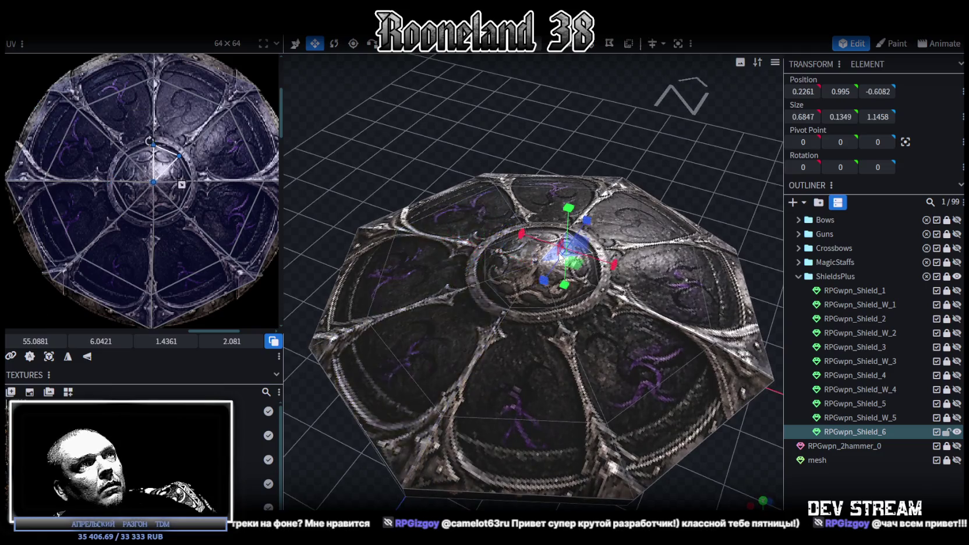
drag(519, 97, 527, 89)
scroll(545, 139, up, 3)
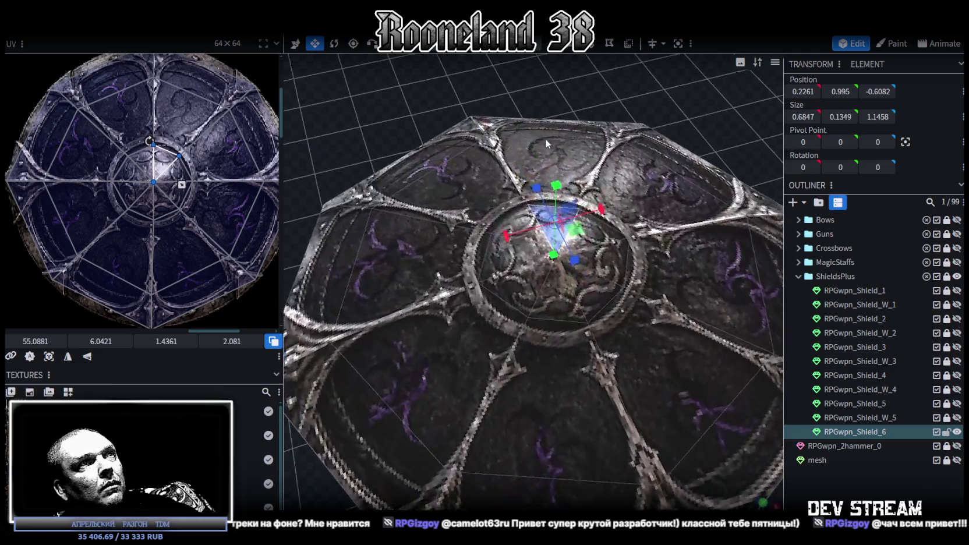
drag(544, 138, 524, 53)
shift+click(500, 302)
shift+click(486, 344)
shift+click(512, 381)
shift+click(576, 366)
shift+click(594, 317)
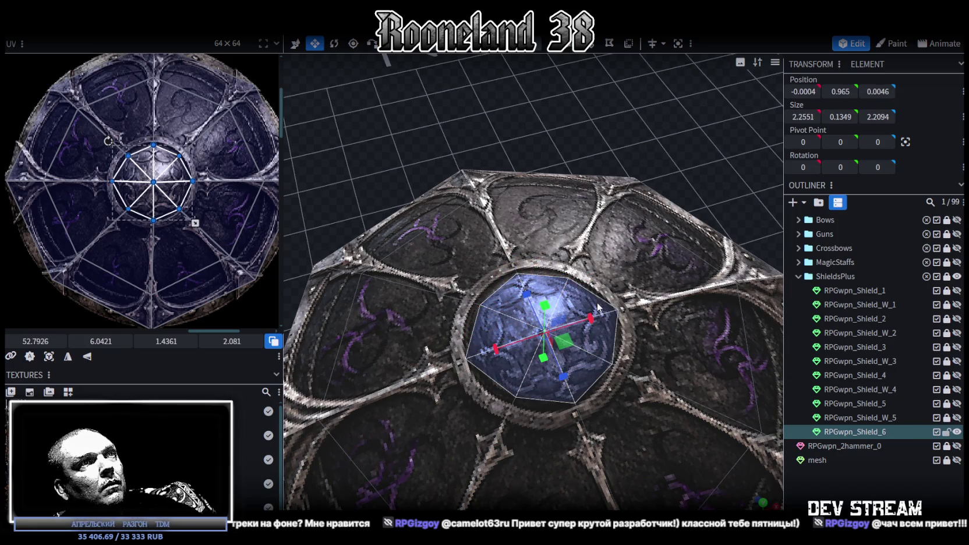
mouse_move(600, 326)
mouse_down()
mouse_move(637, 174)
mouse_move(617, 107)
mouse_up()
- Extrude the centre octagon straight up (Y+) by 0.25, scale the cap inward, and select it
key(e)
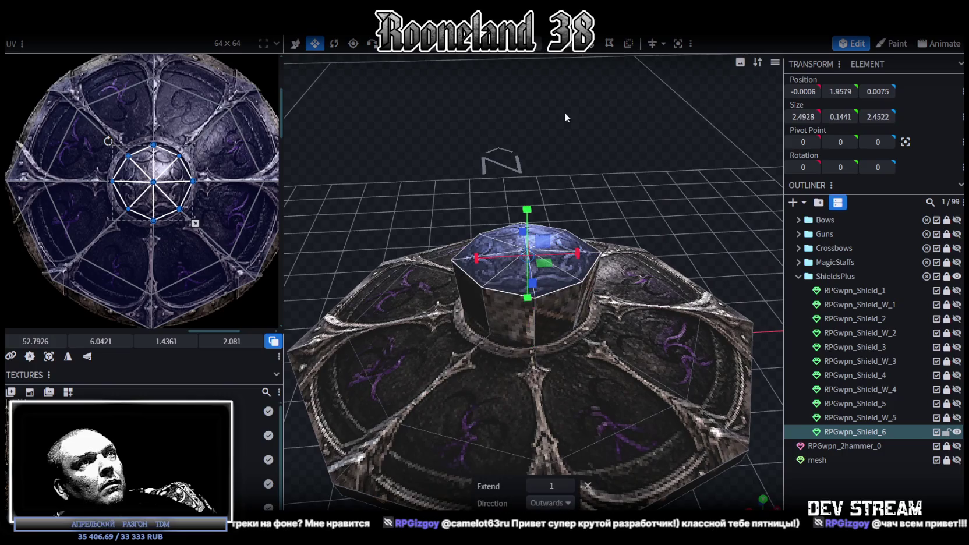
click(570, 504)
click(544, 434)
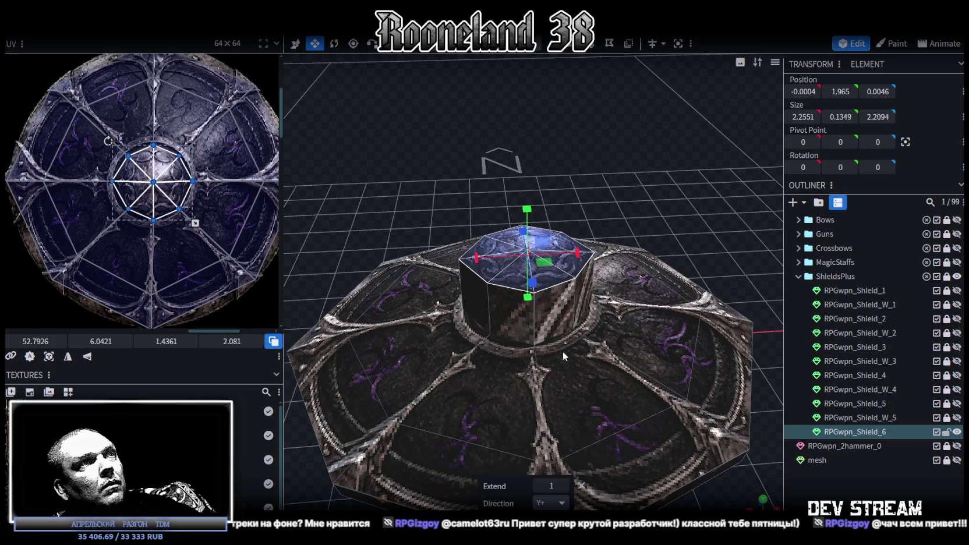
click(541, 485)
click(563, 485)
drag(661, 225, 650, 309)
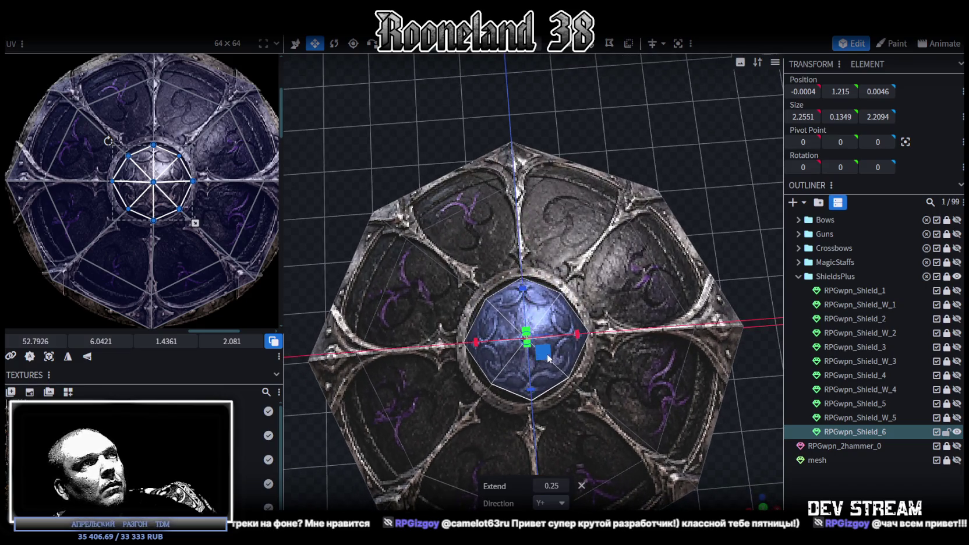
drag(547, 357, 544, 353)
mouse_move(707, 463)
mouse_down()
mouse_move(732, 343)
mouse_move(721, 341)
mouse_up()
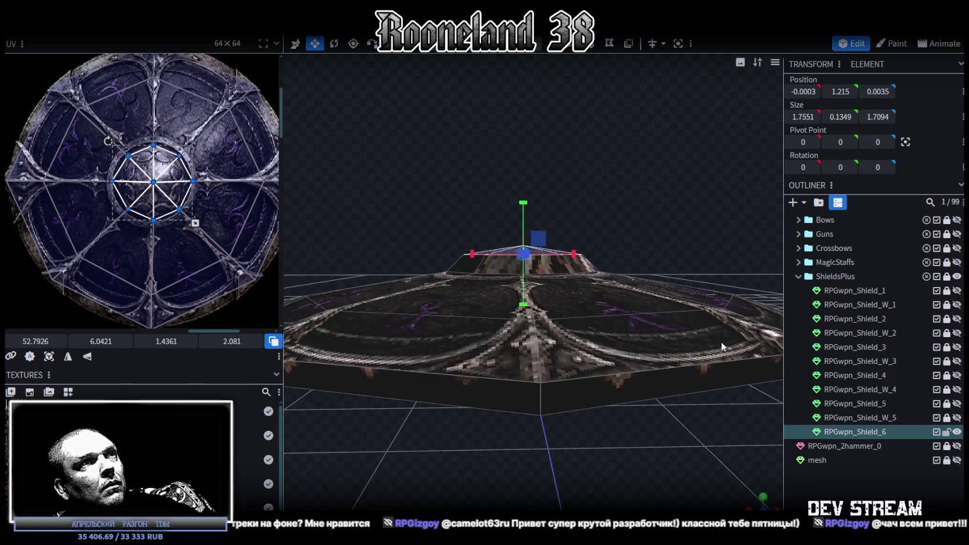
mouse_move(431, 184)
mouse_down()
mouse_move(602, 256)
mouse_move(636, 305)
mouse_move(631, 167)
mouse_move(629, 210)
mouse_move(532, 227)
mouse_move(682, 291)
mouse_move(687, 315)
mouse_up()
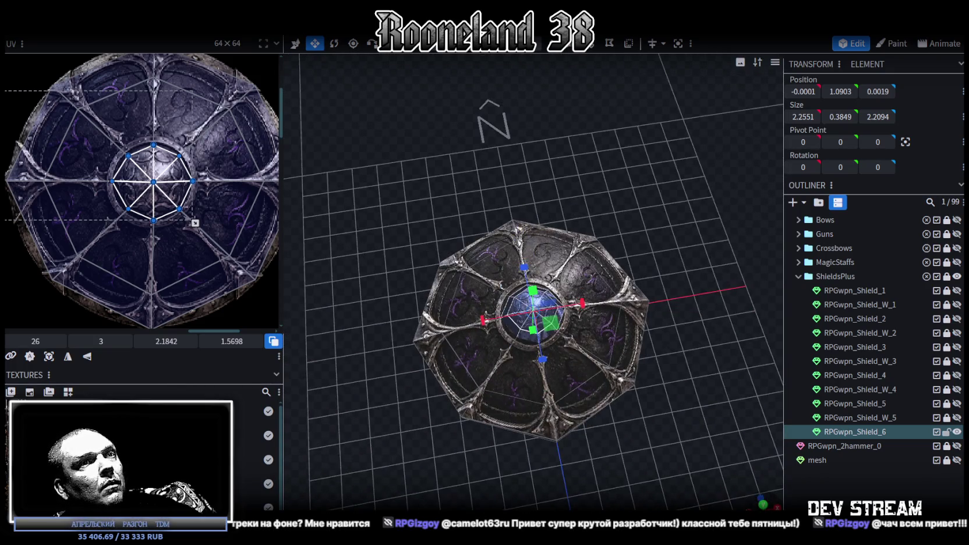
key(KP_7)
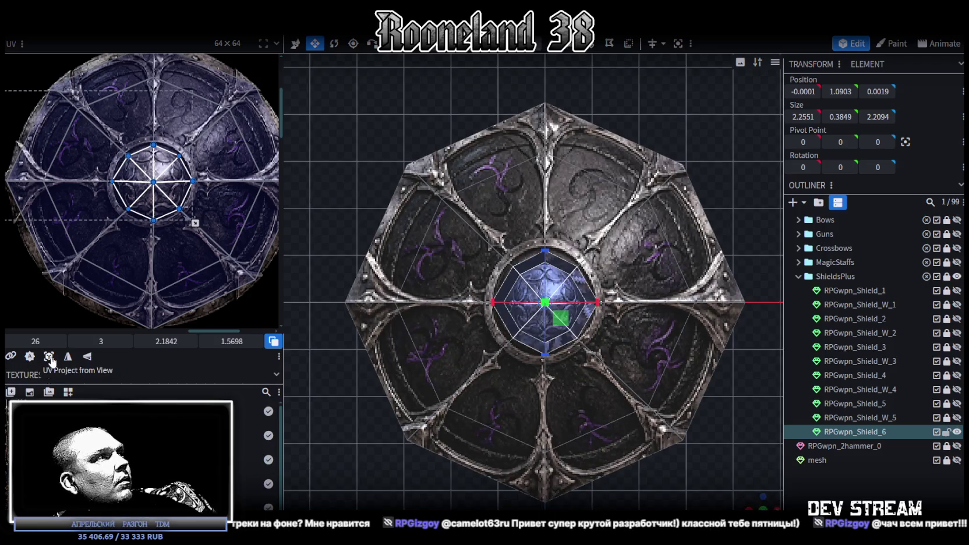
- Project the centre boss UV from the top view and enlarge it onto the texture's round boss
click(49, 357)
scroll(189, 243, down, 3)
scroll(190, 243, down, 2)
mouse_move(63, 190)
mouse_down()
mouse_move(72, 201)
mouse_move(241, 193)
mouse_up()
scroll(241, 187, up, 5)
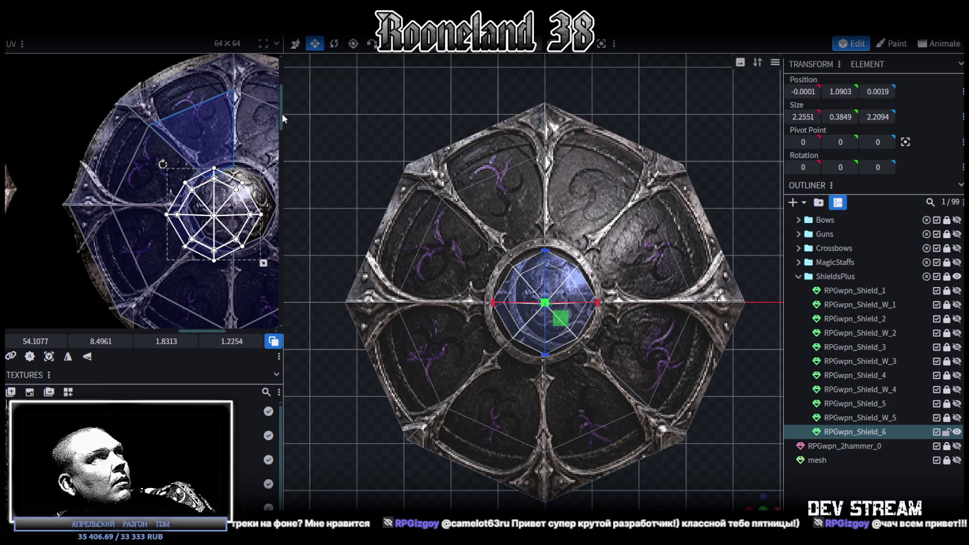
scroll(188, 166, up, 2)
scroll(156, 165, up, 2)
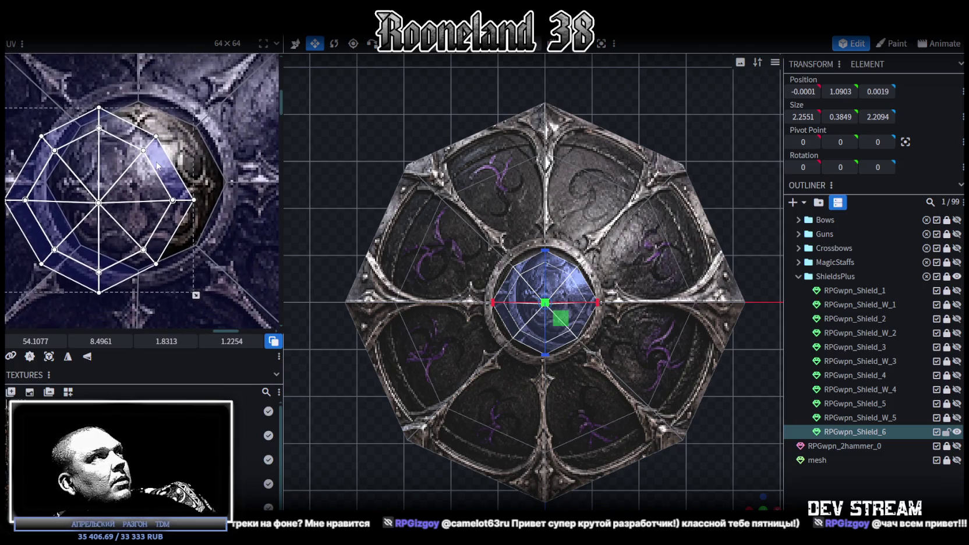
scroll(156, 166, up, 2)
drag(109, 145, 178, 162)
scroll(195, 161, up, 2)
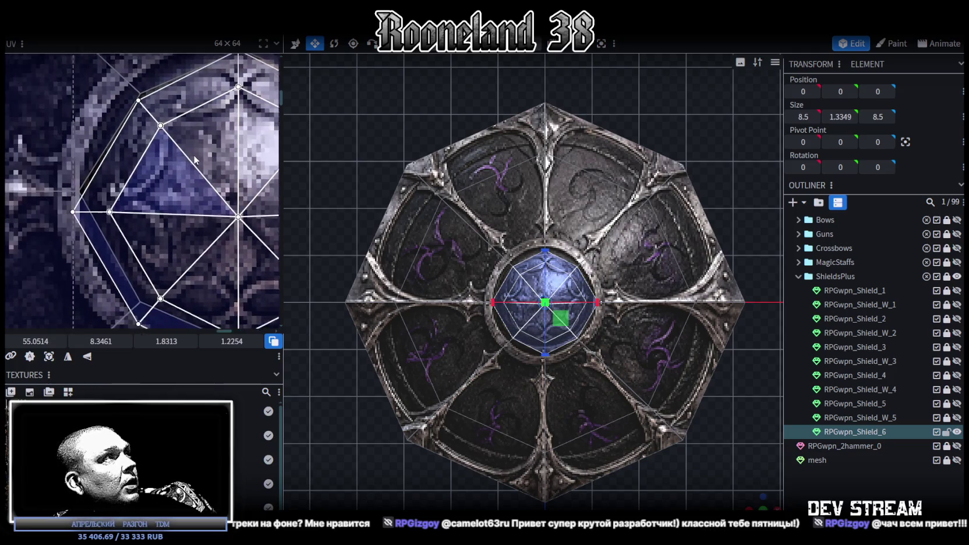
drag(135, 179, 139, 181)
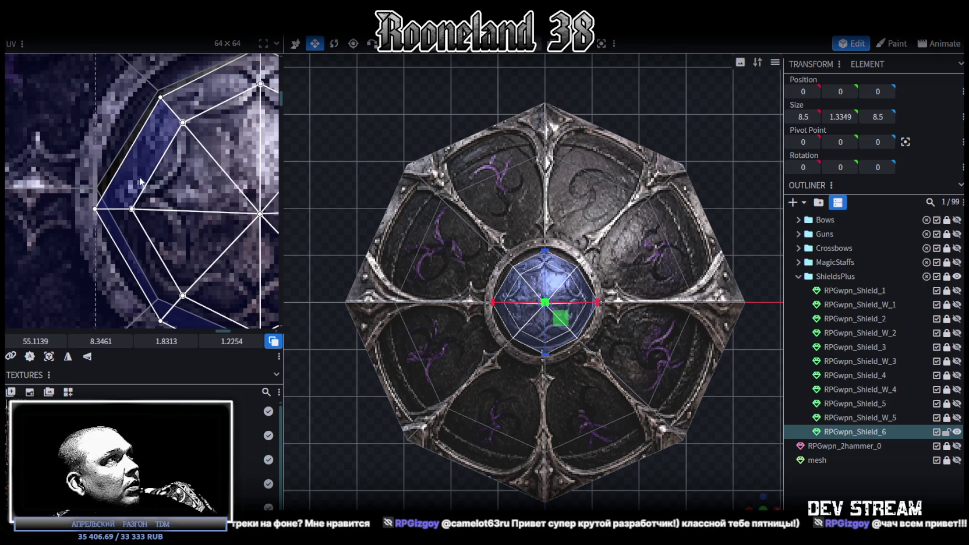
- Shrink the centre UV island slightly, undoing an oversized enlargement
scroll(140, 181, down, 3)
scroll(140, 182, down, 1)
drag(193, 272, 177, 258)
scroll(174, 209, up, 2)
middle_drag(200, 187, 247, 230)
drag(230, 310, 251, 311)
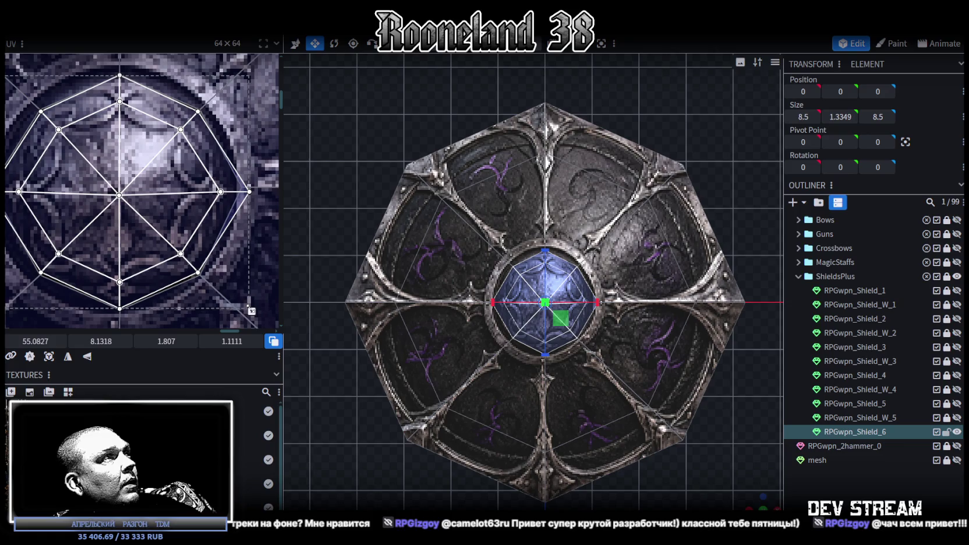
key(ctrl+z)
- Trim the UV island's bottom and right edges and nudge it right to fit the medallion
scroll(111, 201, up, 5)
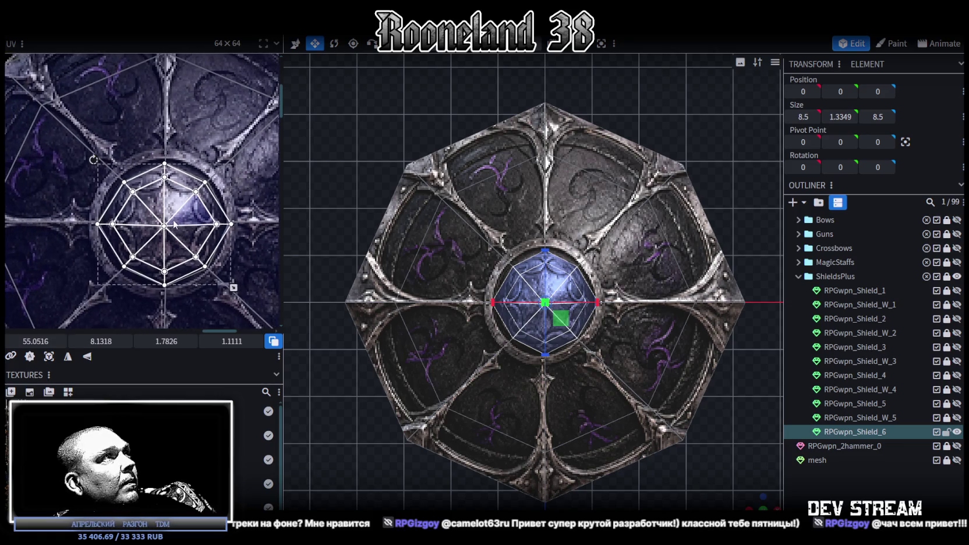
scroll(111, 200, up, 2)
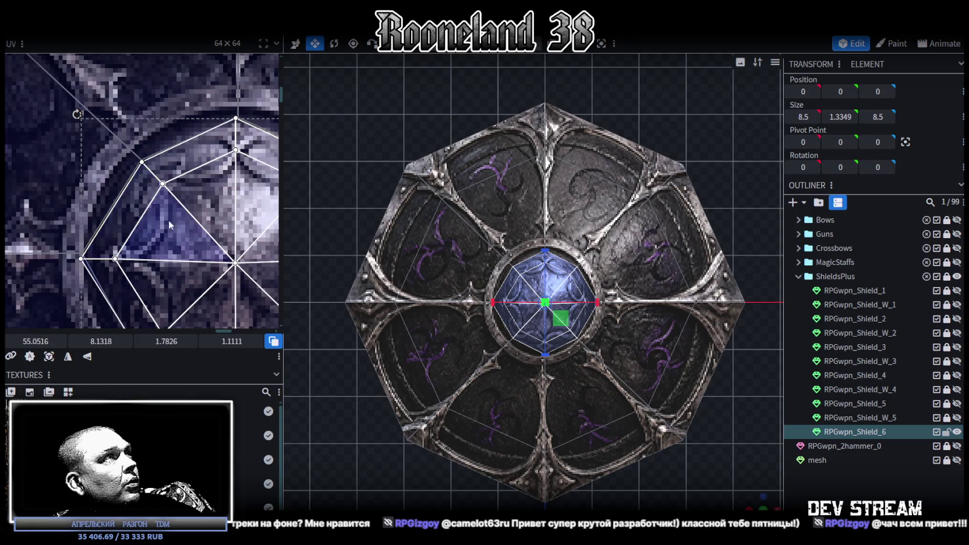
scroll(168, 219, up, 2)
scroll(155, 112, down, 2)
scroll(149, 152, down, 2)
scroll(148, 192, down, 1)
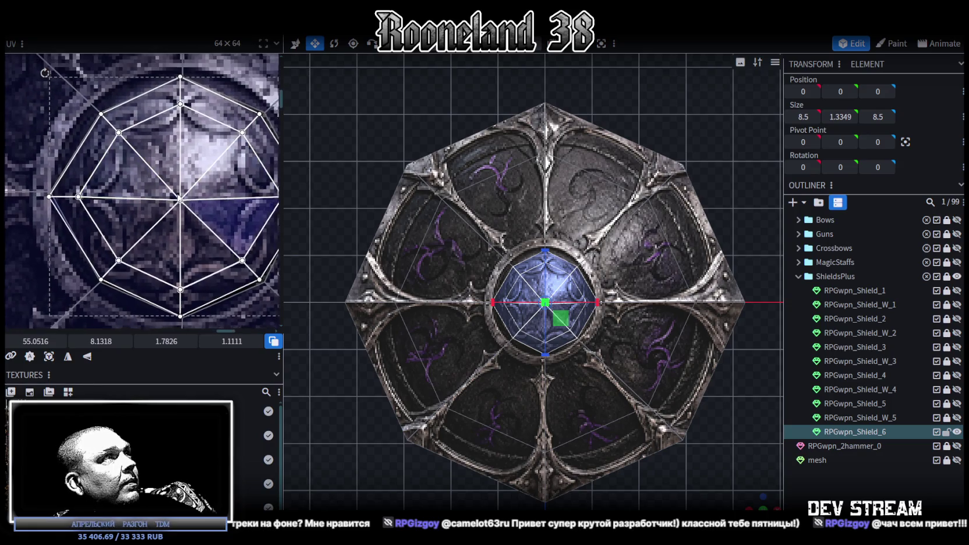
scroll(197, 233, up, 2)
scroll(210, 204, down, 2)
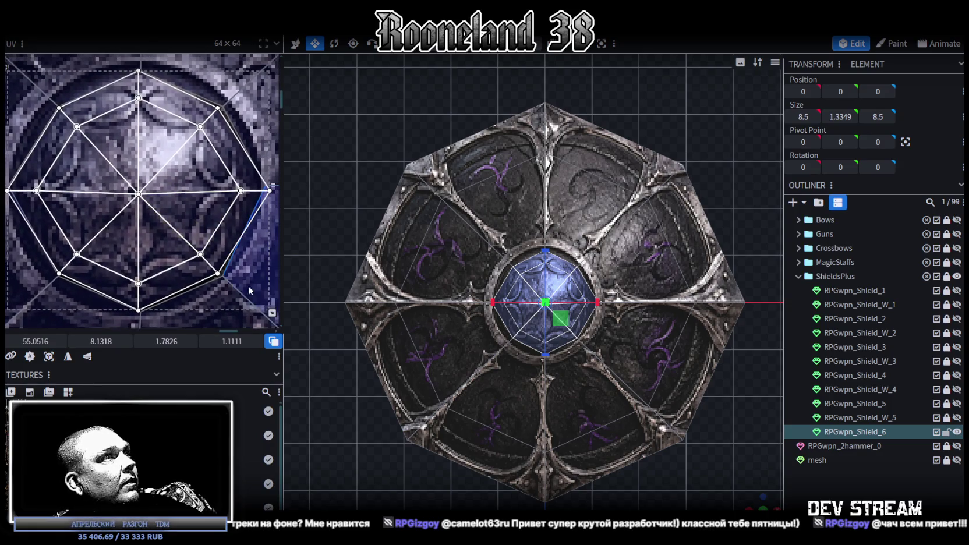
drag(272, 314, 272, 304)
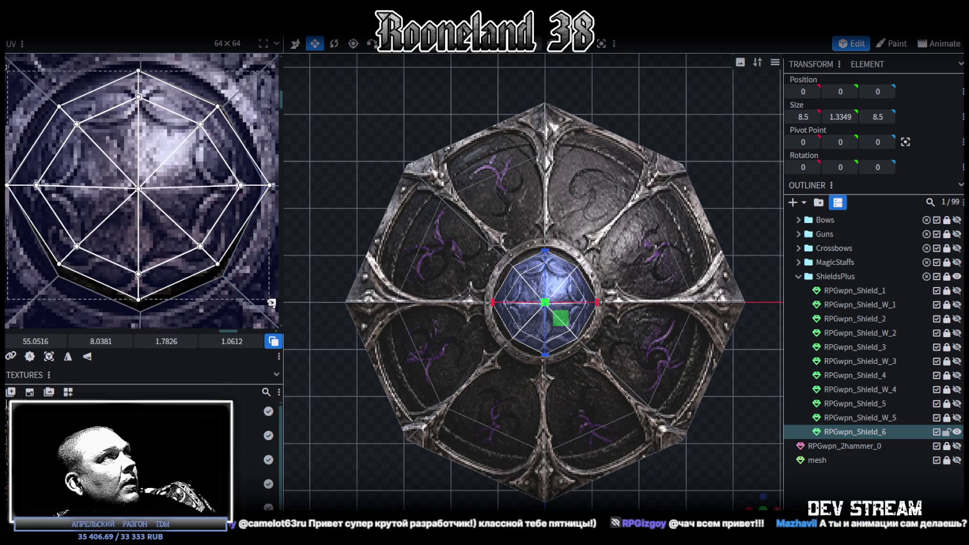
drag(271, 303, 269, 302)
drag(85, 172, 89, 172)
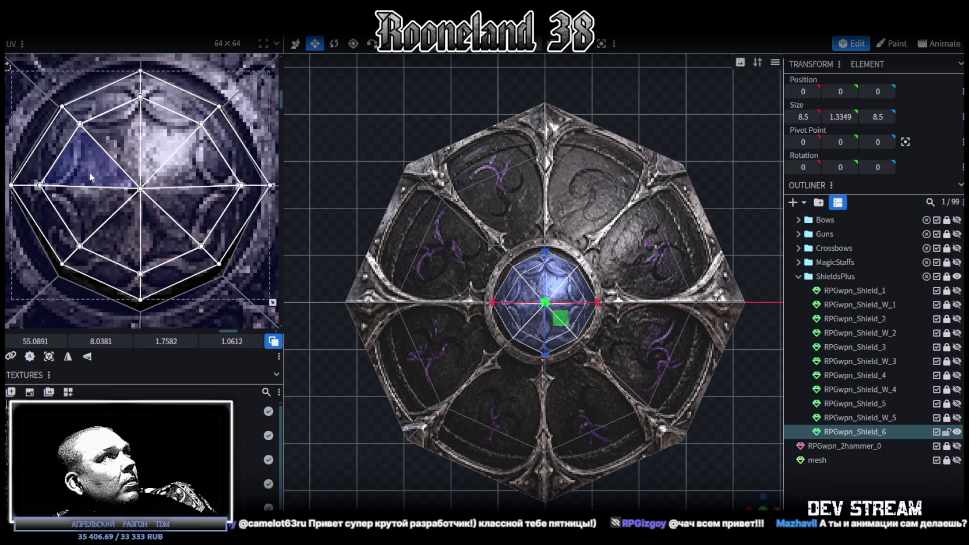
scroll(89, 172, down, 3)
drag(76, 248, 196, 128)
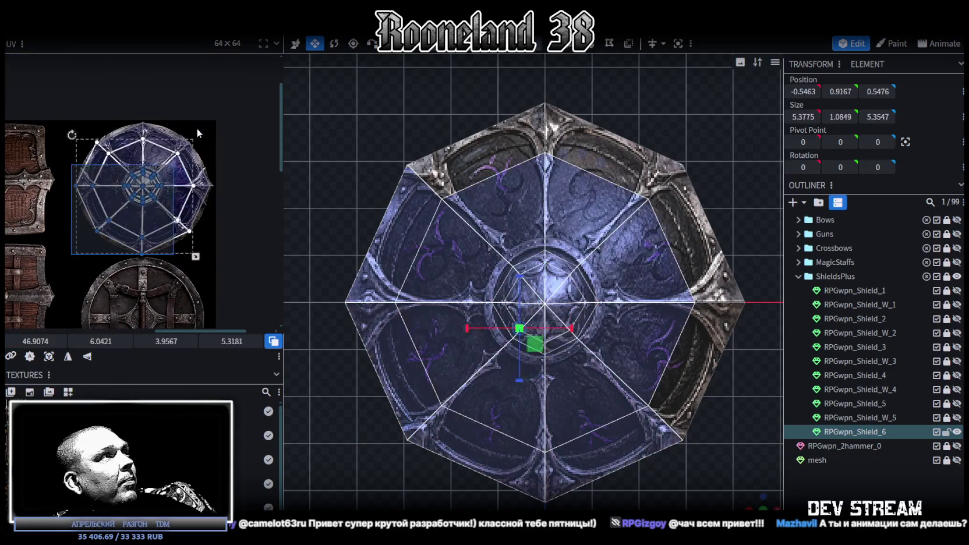
- Project the mesh UV from the top view, then move and scale it over the purple shield
click(58, 356)
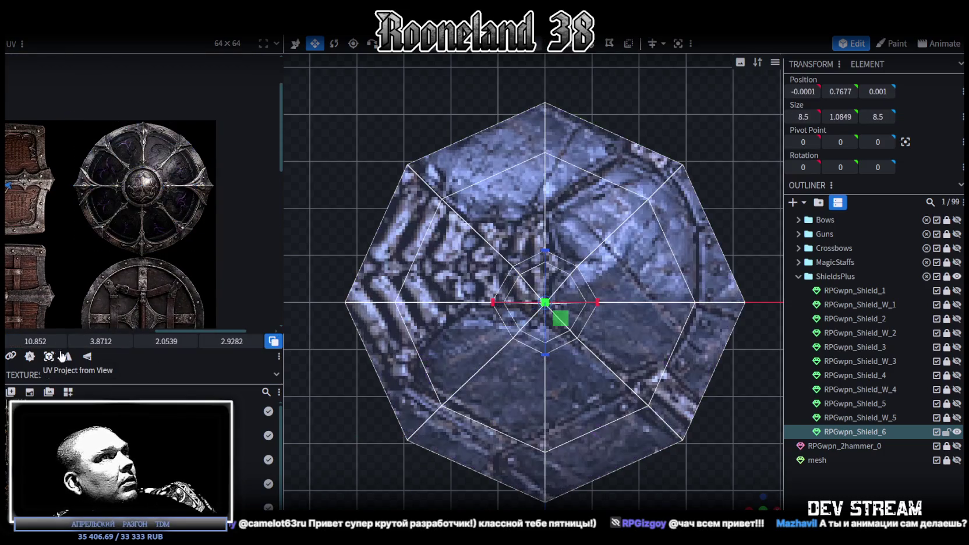
scroll(143, 237, down, 2)
middle_drag(202, 235, 131, 222)
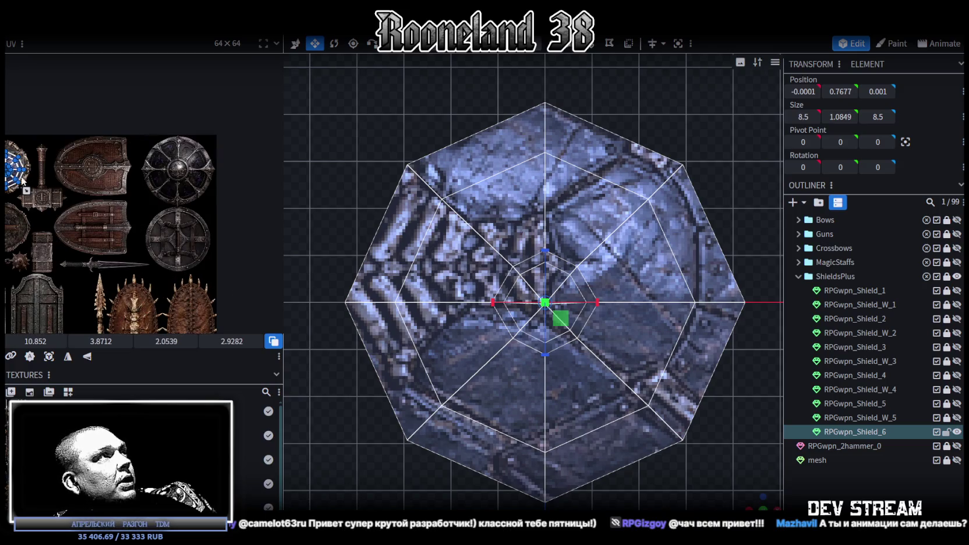
drag(22, 180, 169, 156)
scroll(167, 157, up, 3)
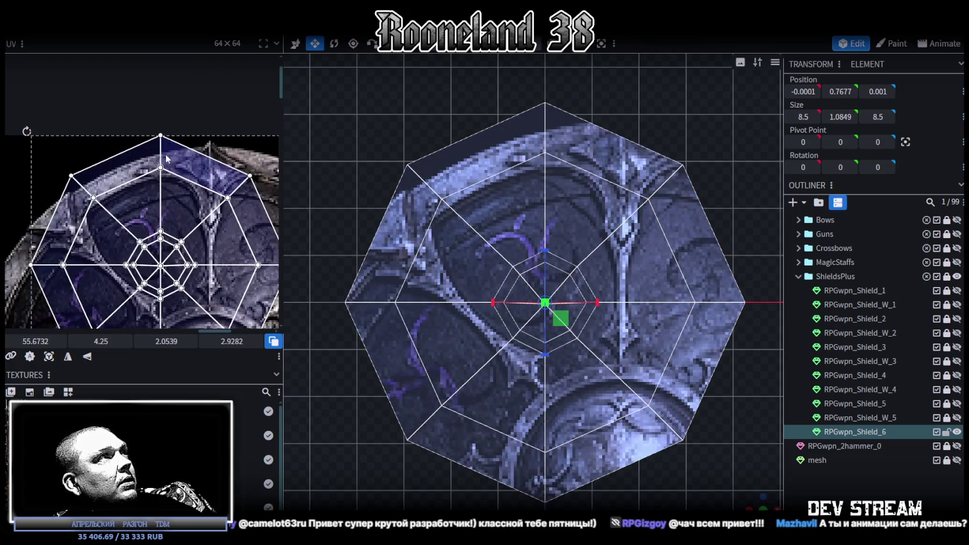
drag(167, 157, 196, 174)
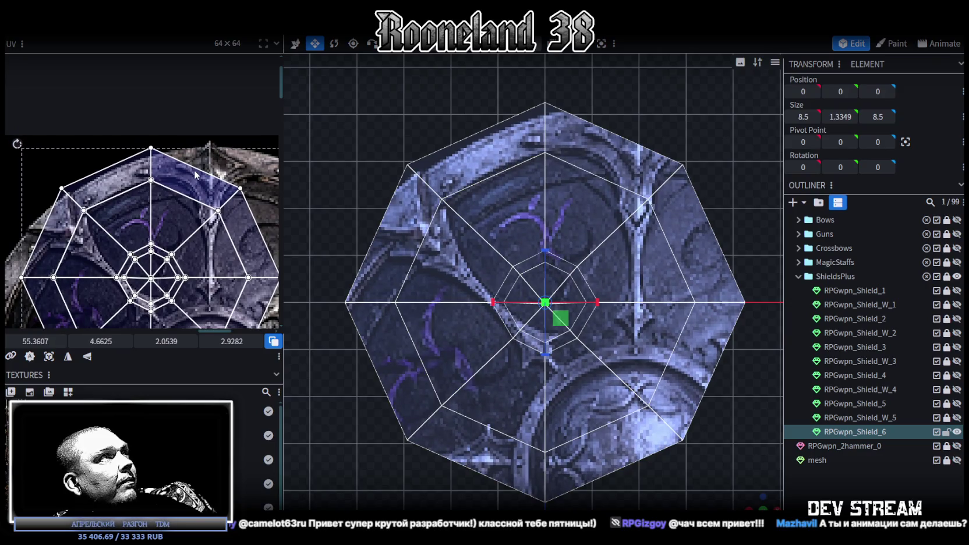
scroll(195, 175, up, 3)
drag(186, 175, 114, 197)
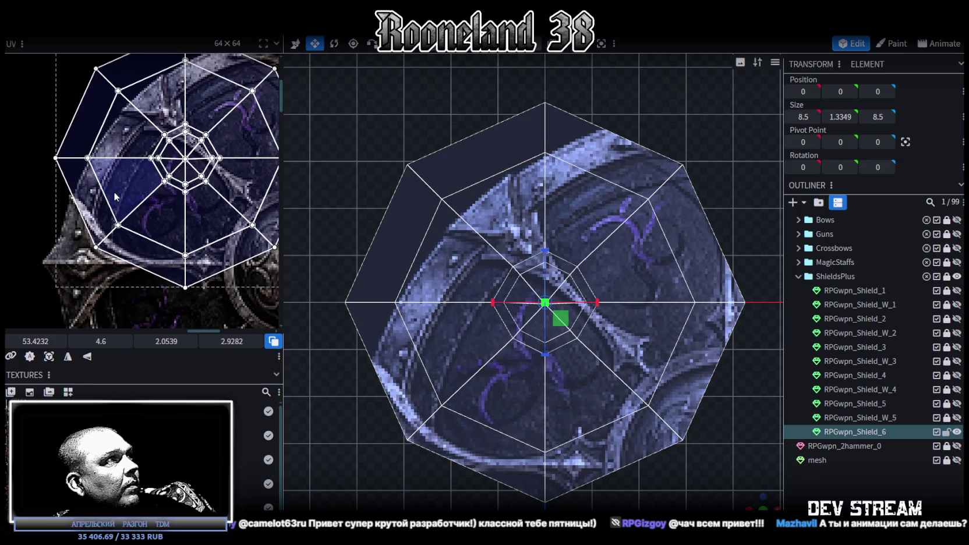
scroll(113, 192, up, 3)
scroll(135, 229, right, 2)
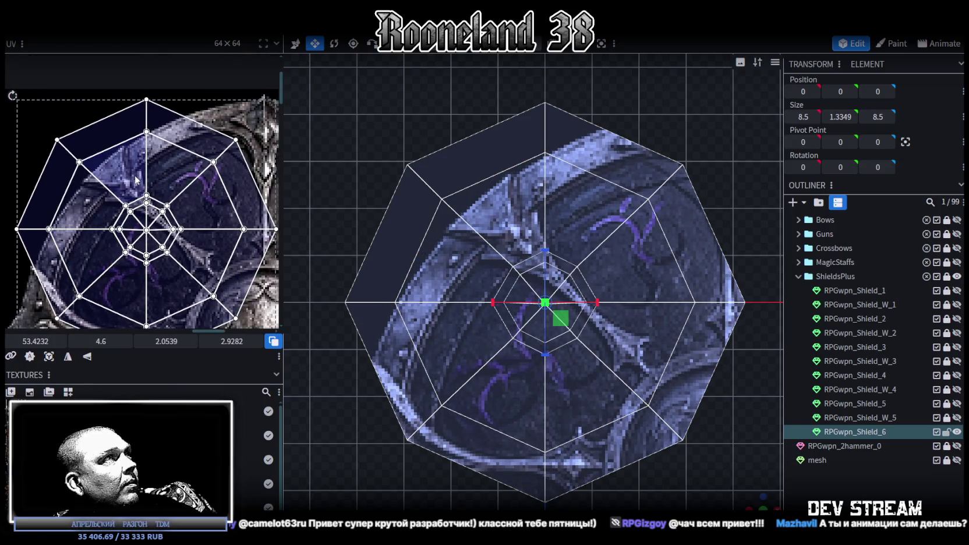
drag(135, 175, 136, 182)
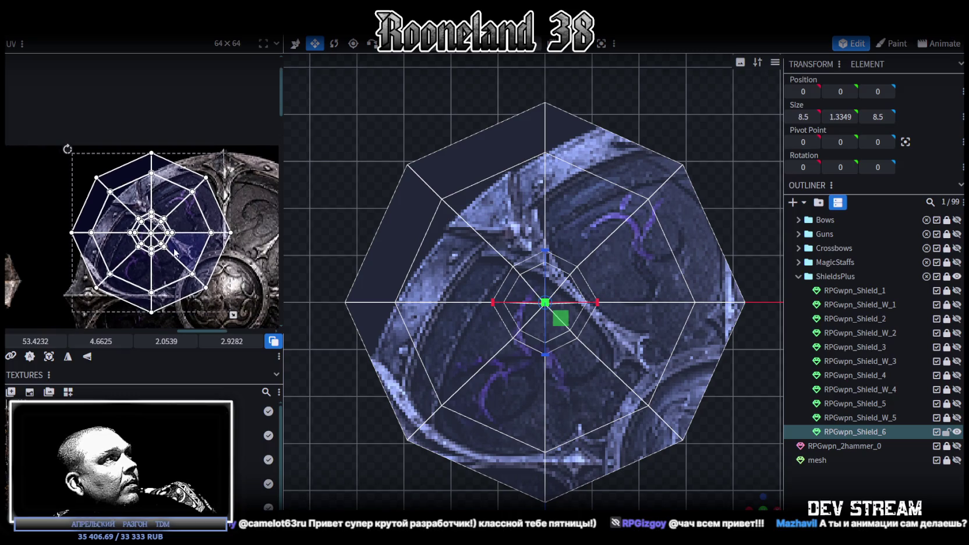
scroll(192, 224, down, 3)
mouse_move(153, 211)
mouse_down()
mouse_move(279, 329)
mouse_move(277, 319)
mouse_up()
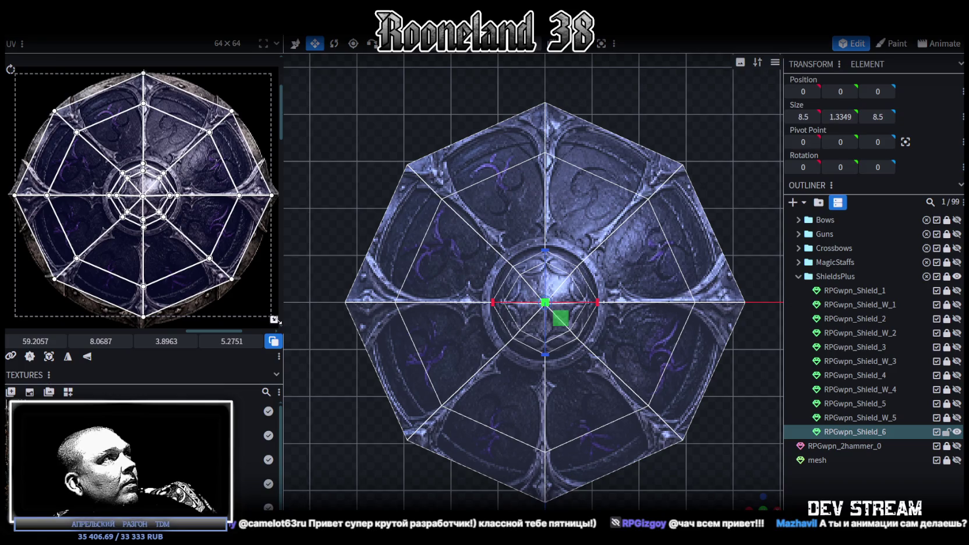
- Stretch the lower-half and bottom-fan UV vertices to align the wedge, then deselect to review
scroll(255, 254, down, 1)
scroll(255, 254, down, 1)
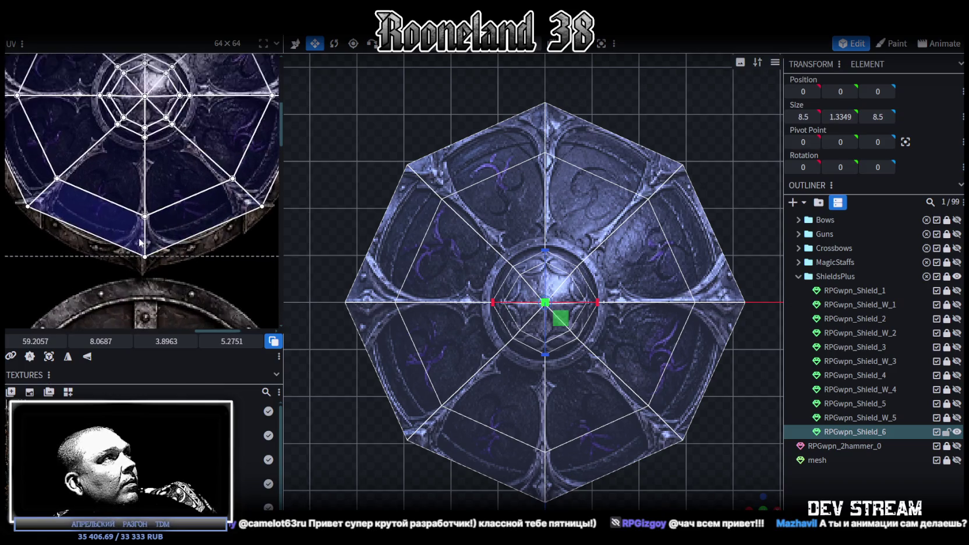
scroll(123, 250, down, 1)
scroll(122, 254, down, 1)
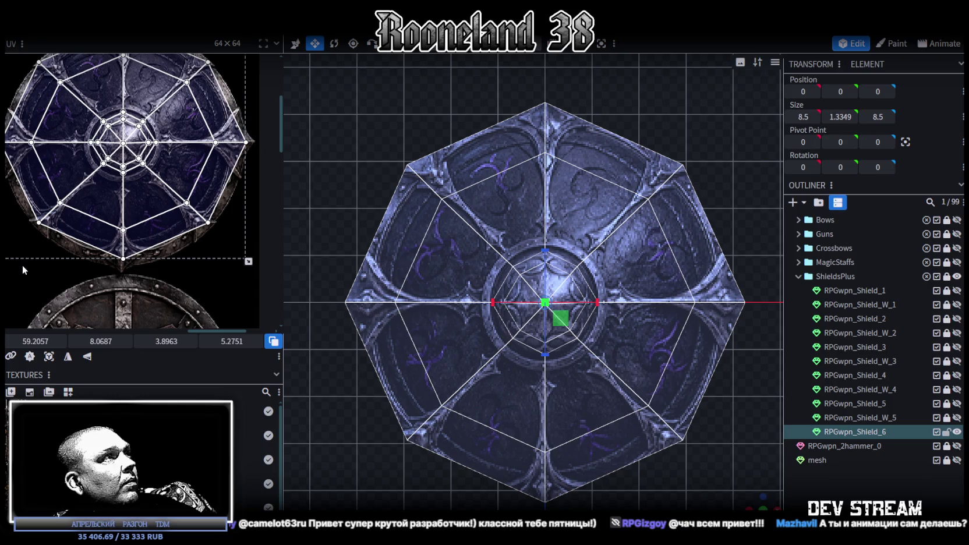
drag(23, 269, 229, 150)
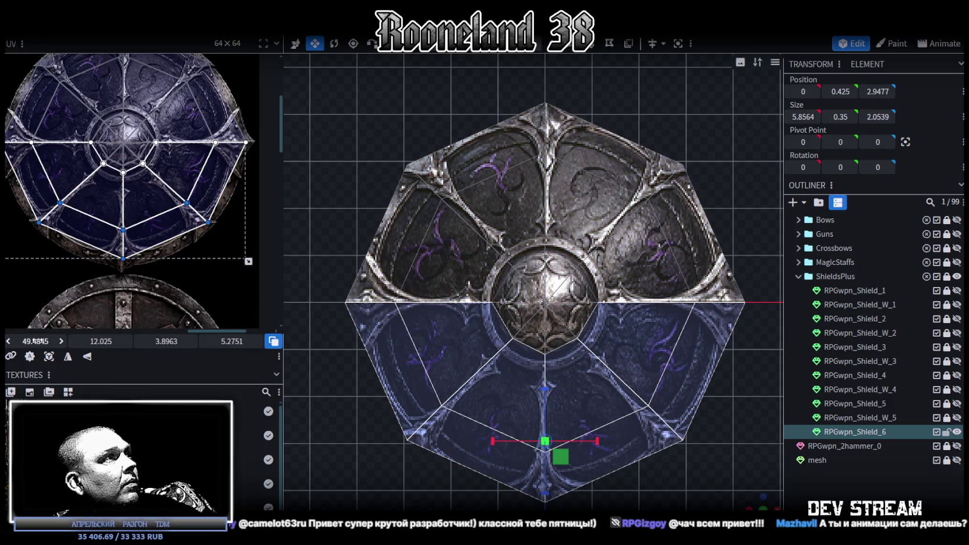
drag(105, 342, 96, 342)
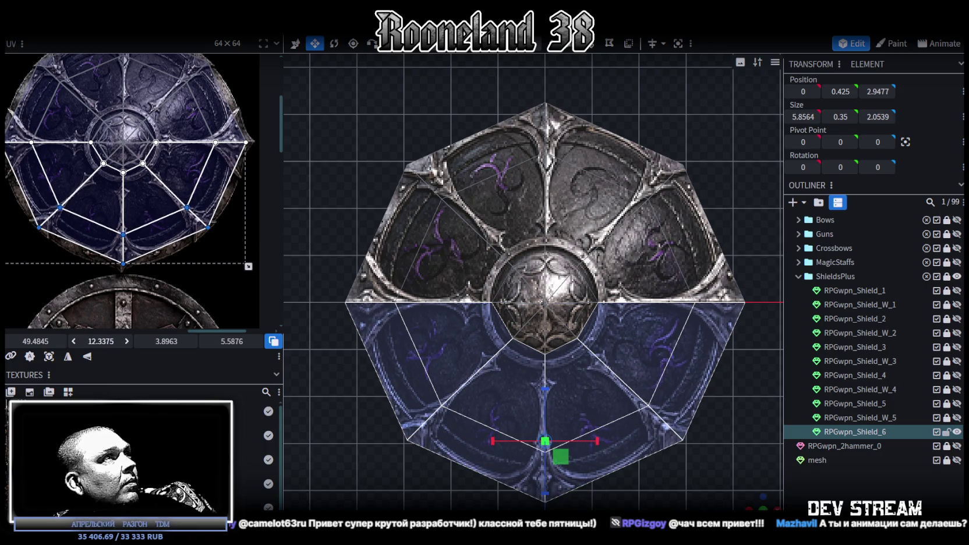
mouse_move(113, 288)
mouse_down()
mouse_move(71, 314)
mouse_move(94, 341)
mouse_up()
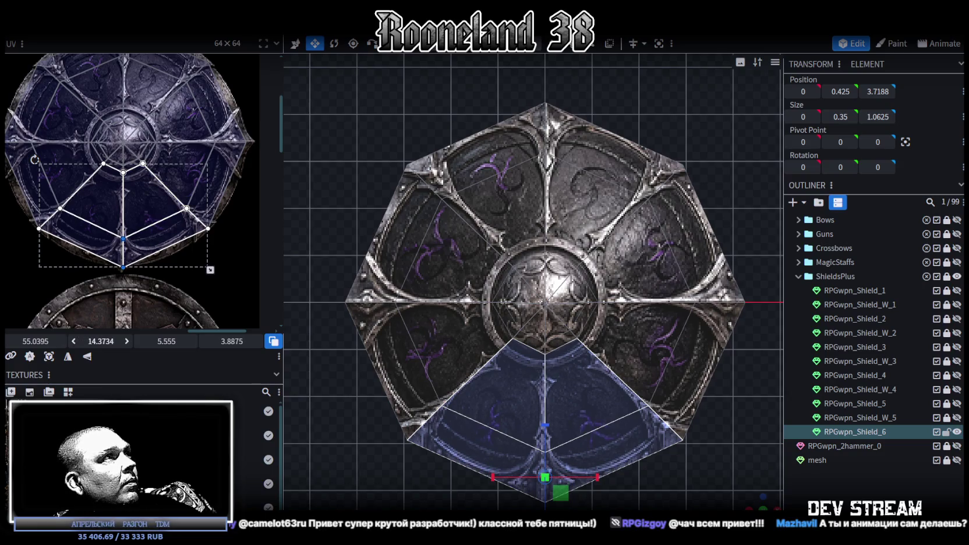
drag(35, 341, 32, 341)
click(833, 488)
scroll(745, 466, down, 3)
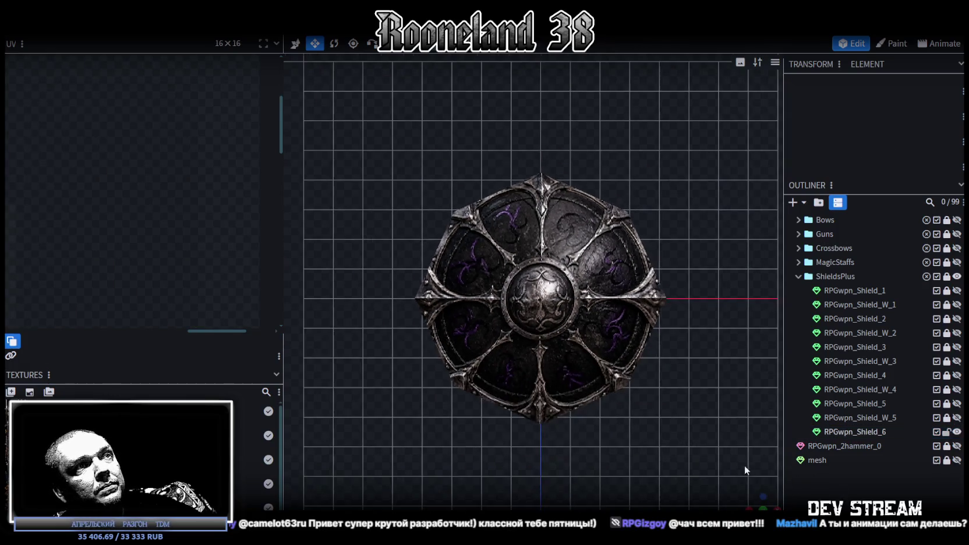
- From below, pick RPGwpn_Shield_6 and select all its faces with Ctrl+A
scroll(757, 501, up, 2)
mouse_move(728, 460)
mouse_down()
mouse_move(698, 457)
mouse_move(563, 241)
mouse_up()
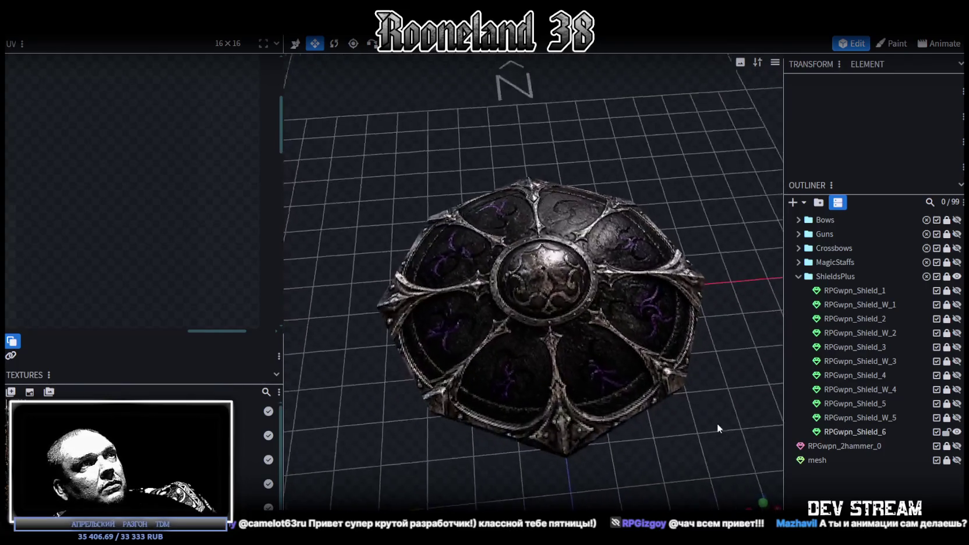
click(564, 241)
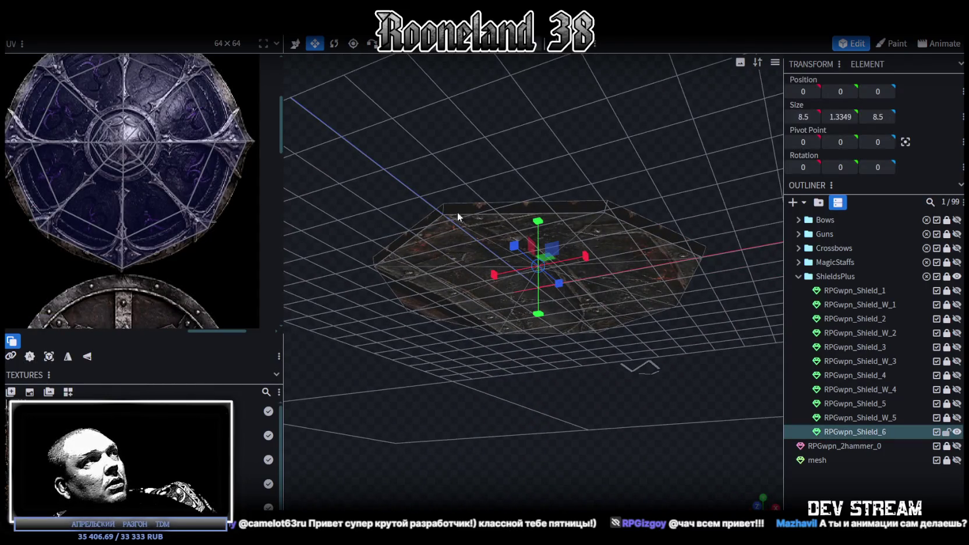
scroll(266, 182, down, 3)
scroll(223, 178, up, 2)
scroll(223, 178, up, 2)
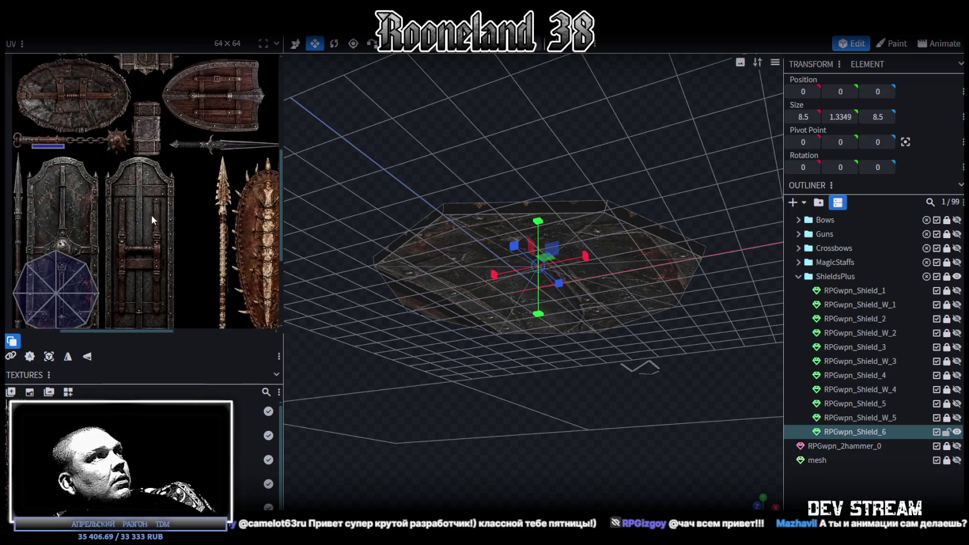
key(ctrl+a)
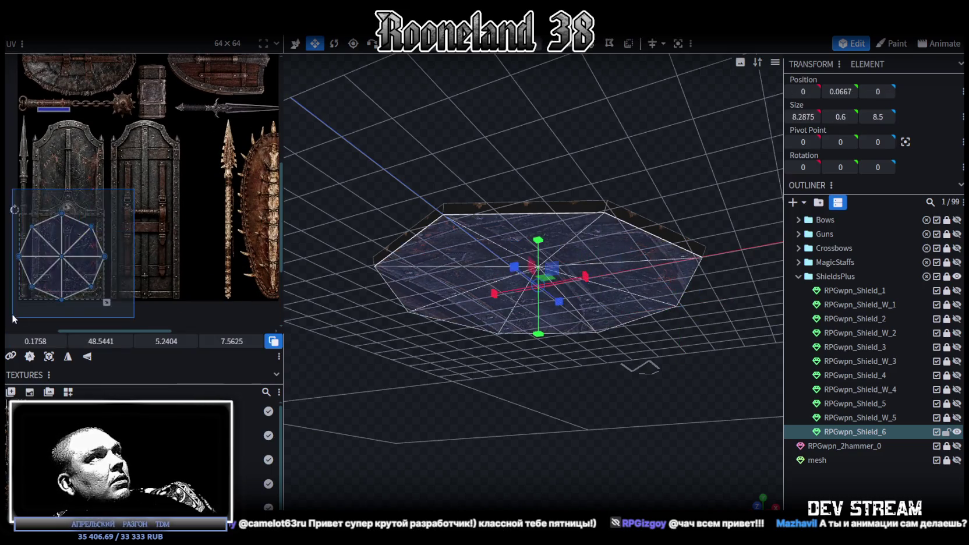
- Move the underside UV island onto the strapped round shield and shrink it to fit inside
scroll(132, 252, down, 3)
drag(431, 344, 387, 418)
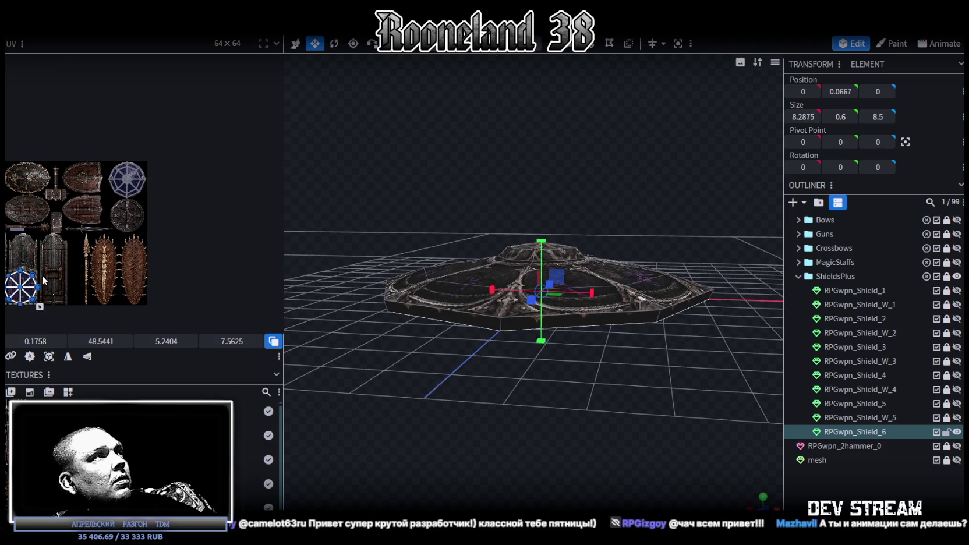
mouse_move(25, 287)
mouse_down()
mouse_move(108, 212)
mouse_move(170, 198)
mouse_up()
scroll(109, 212, up, 5)
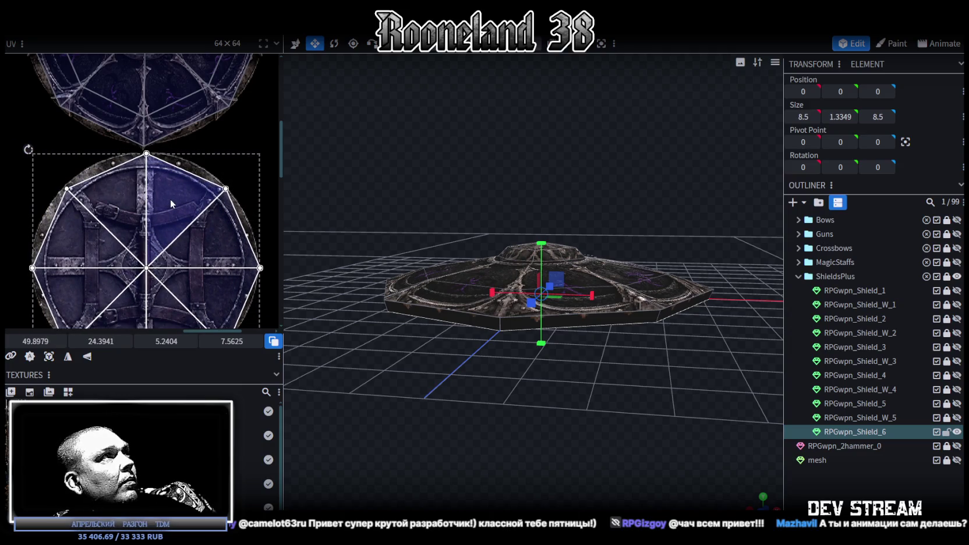
middle_drag(195, 236, 212, 171)
scroll(266, 274, up, 3)
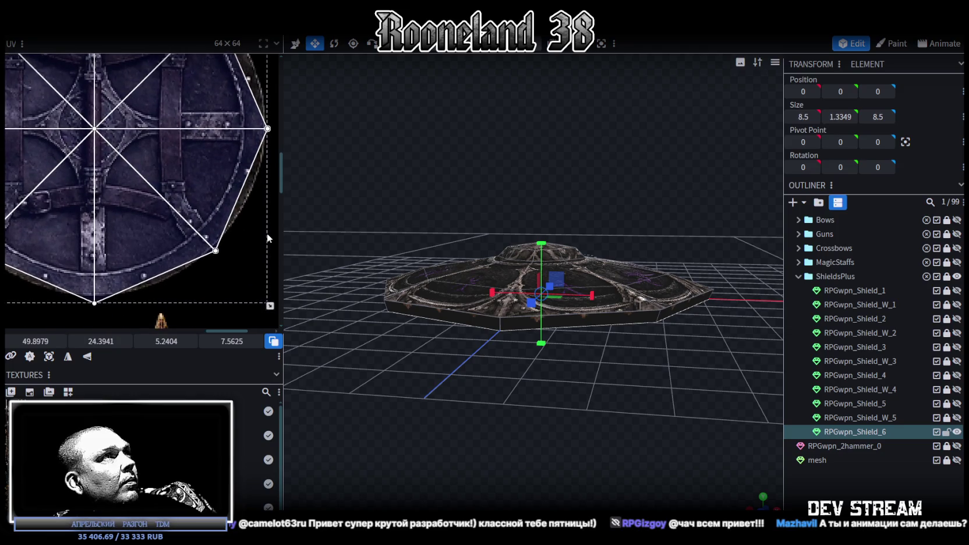
drag(269, 305, 265, 294)
scroll(175, 204, down, 3)
middle_drag(180, 213, 192, 251)
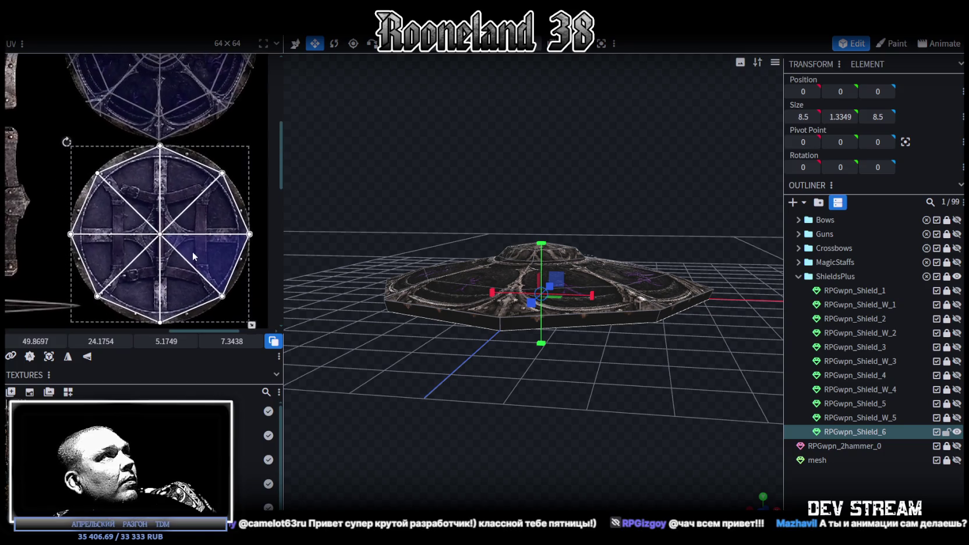
scroll(156, 198, down, 5)
- Resize a rim side strip's UV and place it on the shield's riveted edge band
click(173, 241)
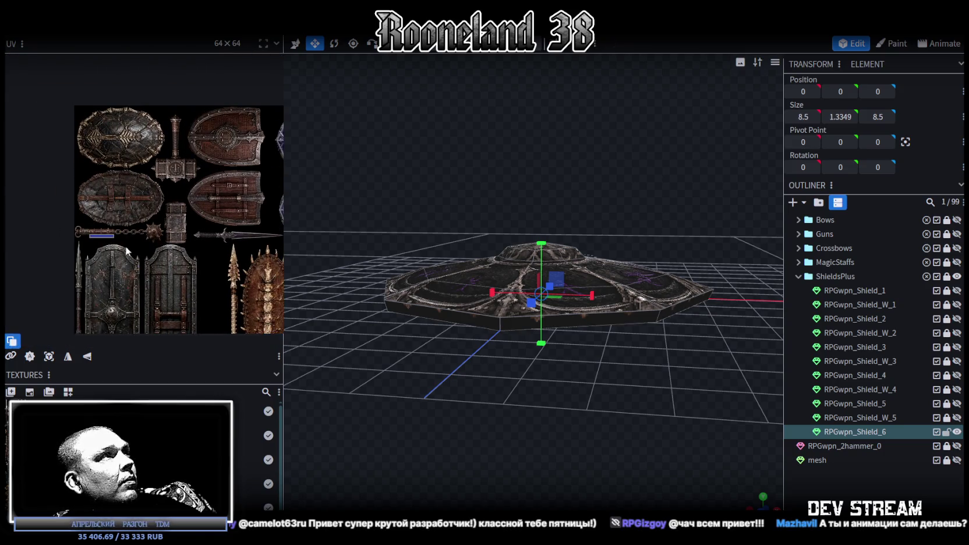
middle_drag(172, 239, 68, 232)
drag(52, 230, 60, 238)
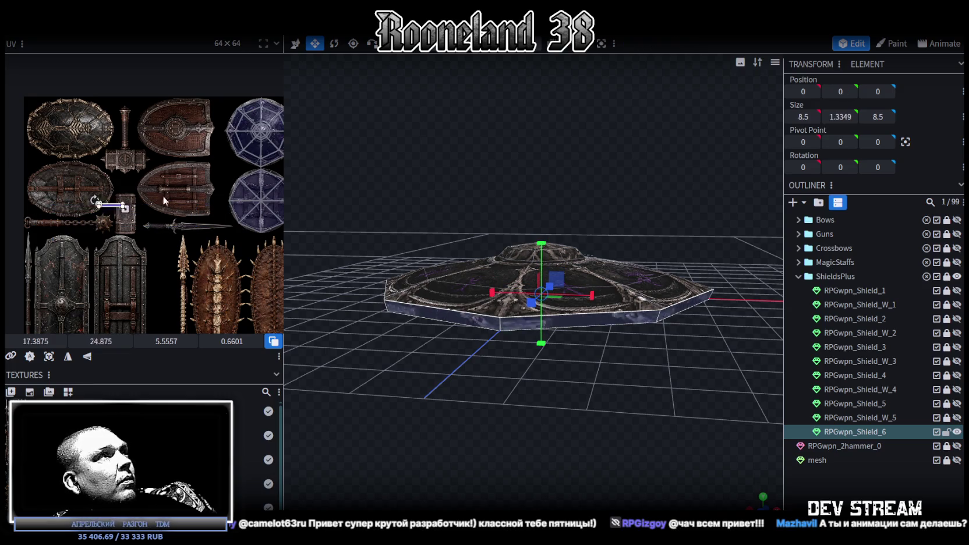
scroll(56, 232, up, 3)
scroll(55, 232, up, 3)
middle_drag(117, 222, 115, 233)
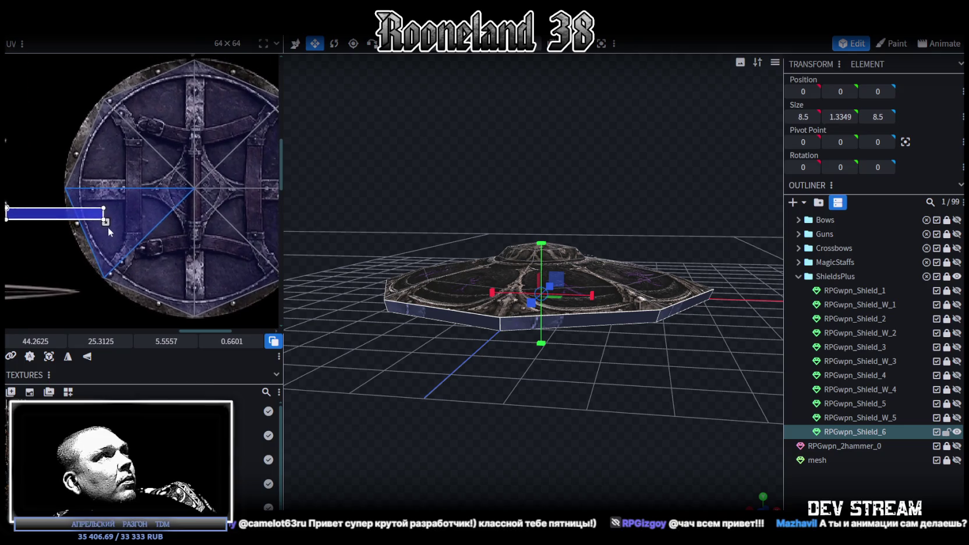
scroll(115, 231, up, 2)
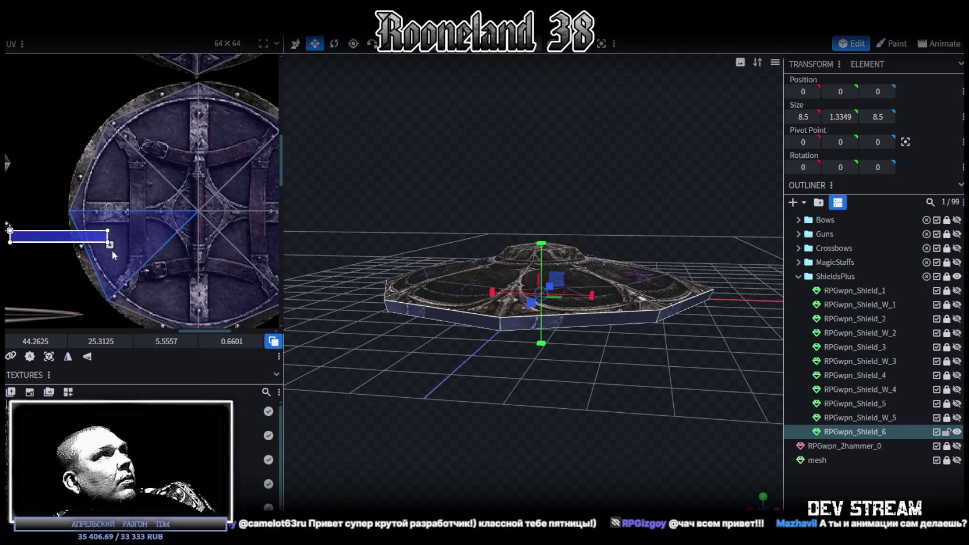
drag(93, 229, 232, 95)
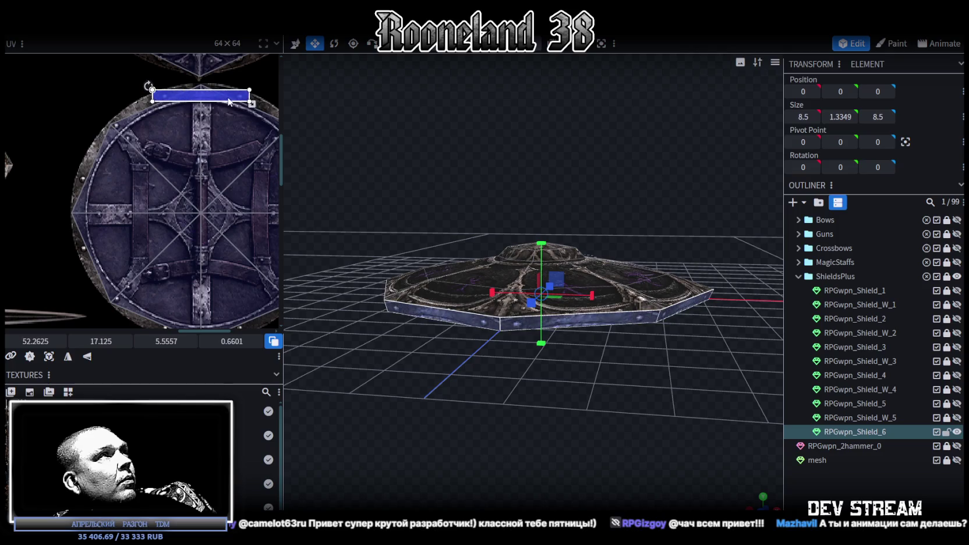
scroll(230, 100, up, 2)
scroll(540, 344, up, 1)
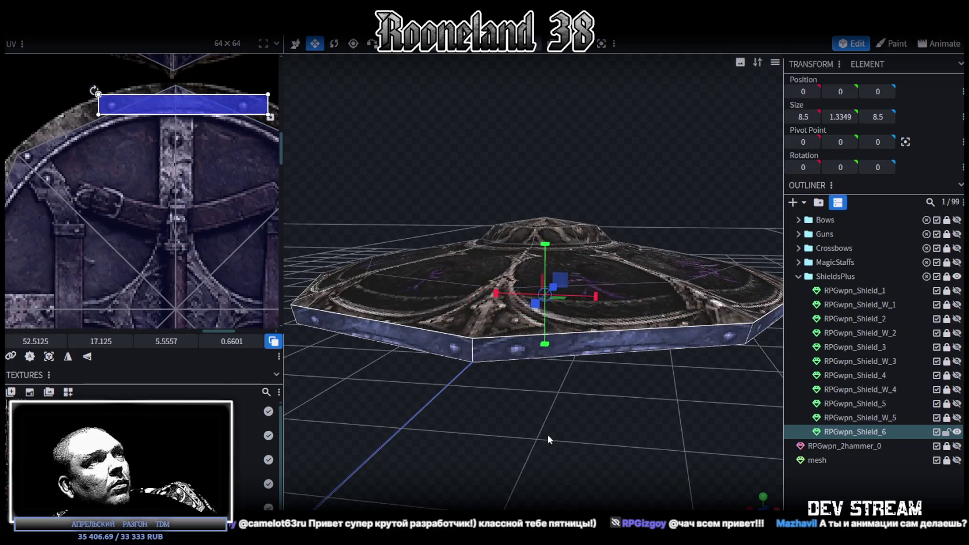
scroll(540, 344, up, 3)
drag(195, 110, 189, 111)
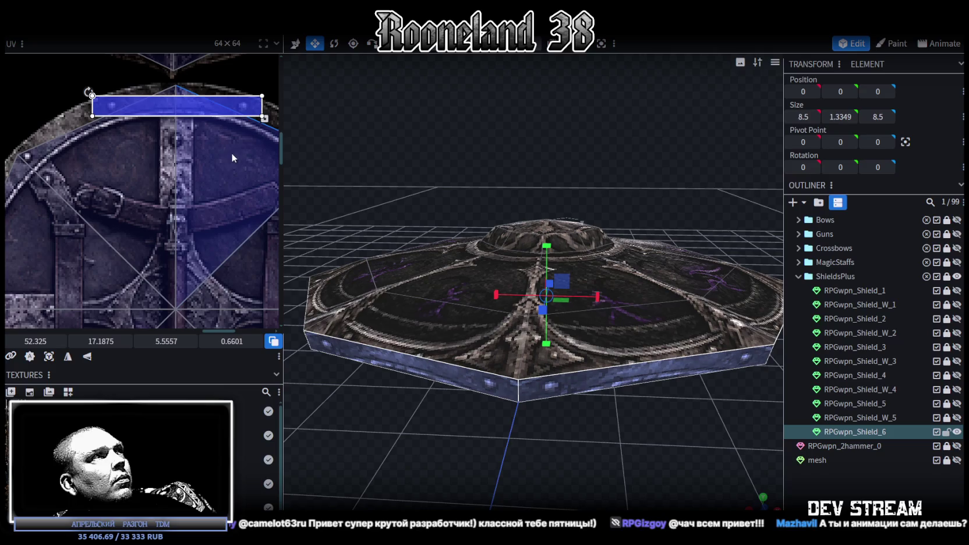
middle_drag(230, 153, 205, 225)
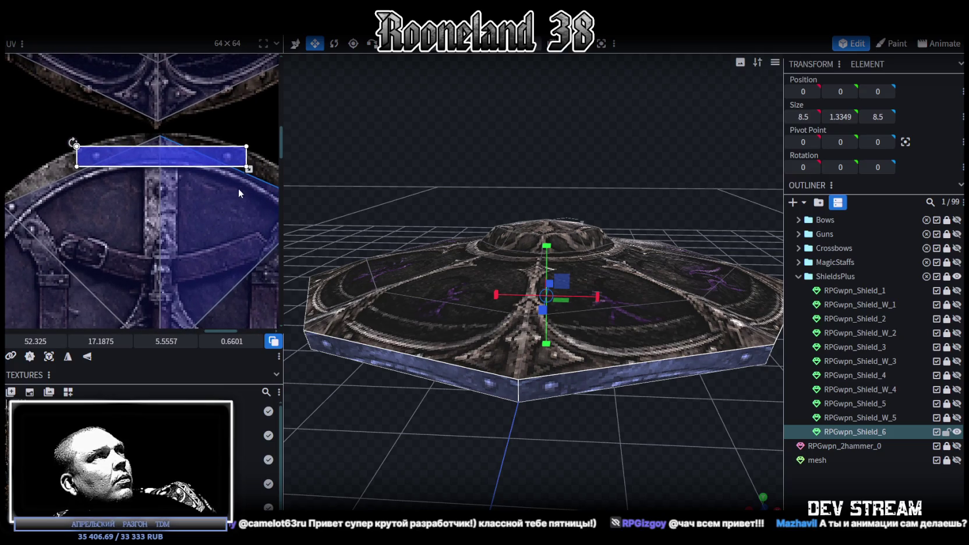
scroll(732, 456, down, 2)
click(806, 487)
mouse_move(669, 408)
mouse_down()
mouse_move(559, 425)
mouse_move(526, 413)
mouse_up()
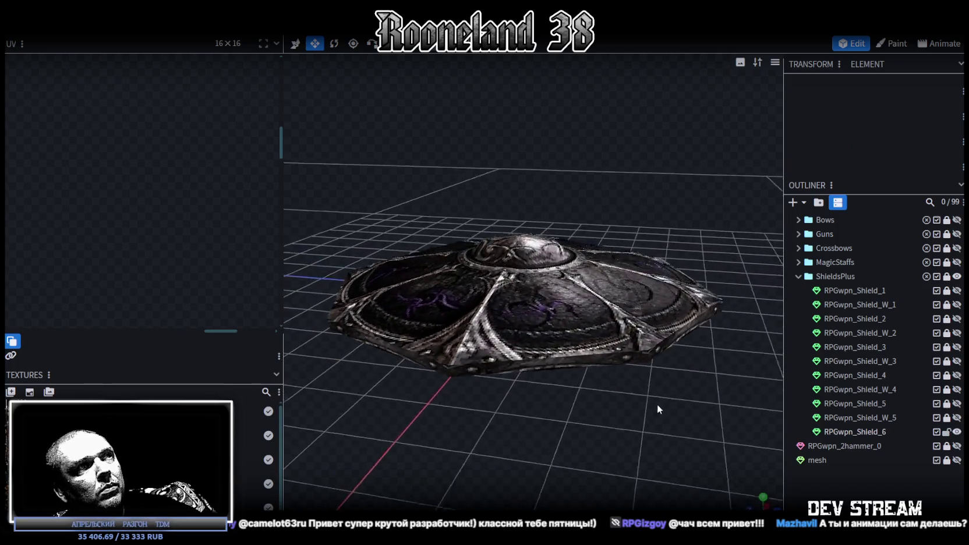
- Select the shield's inner ring of center faces and raise them to Y 0.875
scroll(526, 414, down, 2)
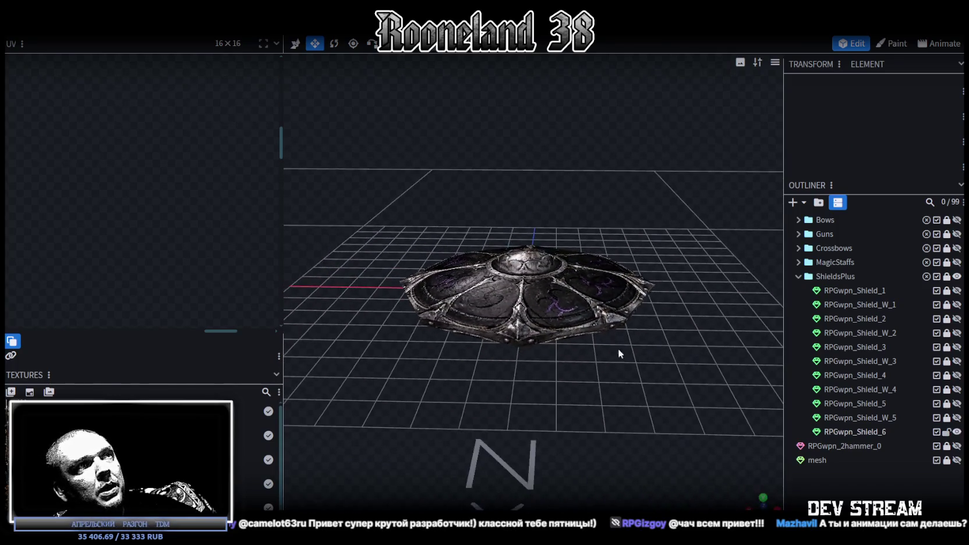
click(501, 291)
mouse_move(501, 291)
mouse_down()
mouse_move(660, 424)
mouse_move(557, 74)
mouse_up()
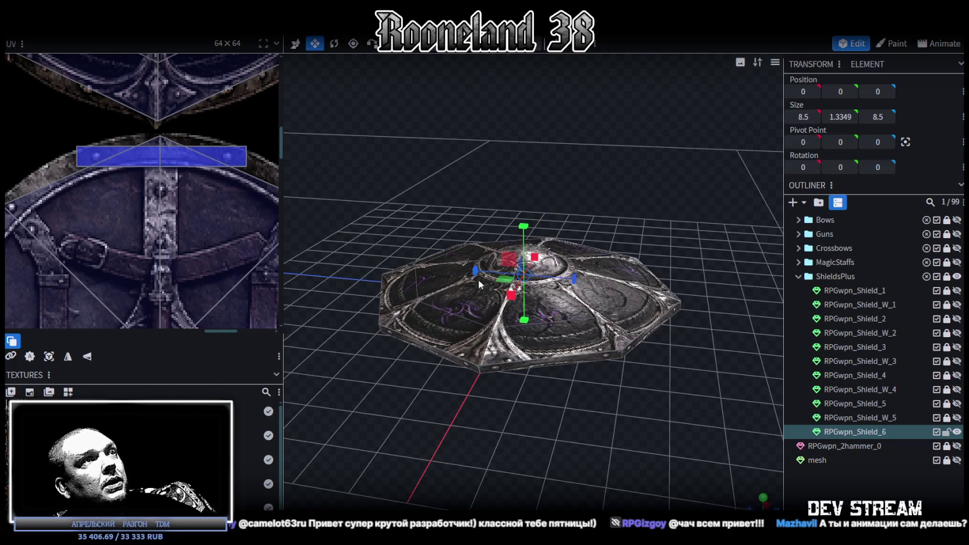
click(475, 303)
mouse_move(565, 316)
shift+mouse_down()
mouse_move(524, 274)
mouse_move(515, 228)
mouse_move(676, 152)
shift+mouse_up()
drag(524, 215, 537, 216)
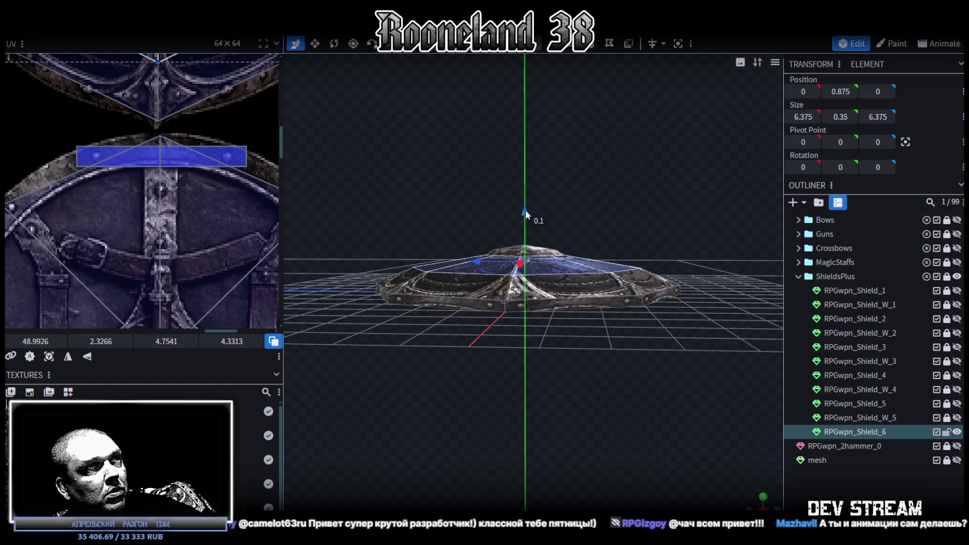
mouse_move(638, 201)
mouse_down()
mouse_move(584, 195)
mouse_move(537, 205)
mouse_move(576, 331)
mouse_up()
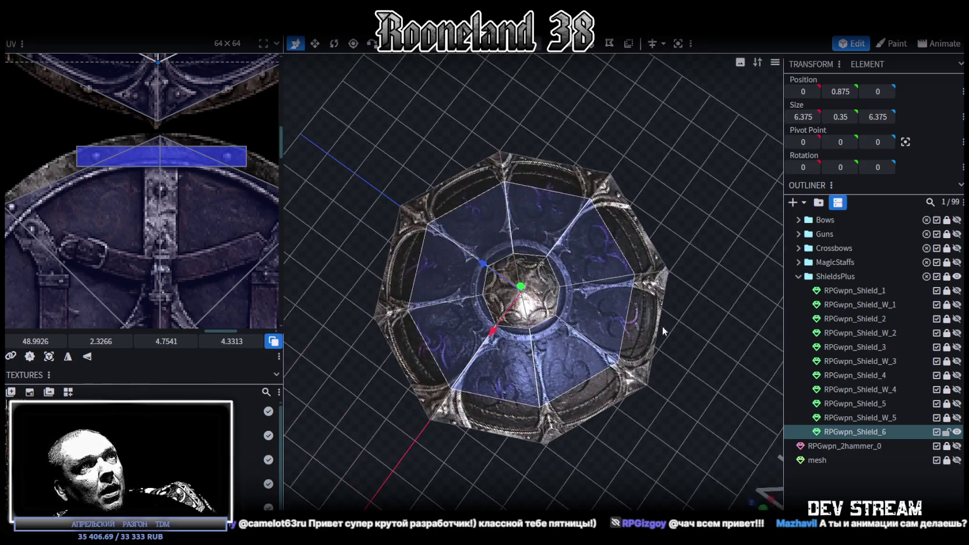
scroll(577, 331, down, 2)
scroll(138, 227, down, 3)
scroll(137, 227, up, 3)
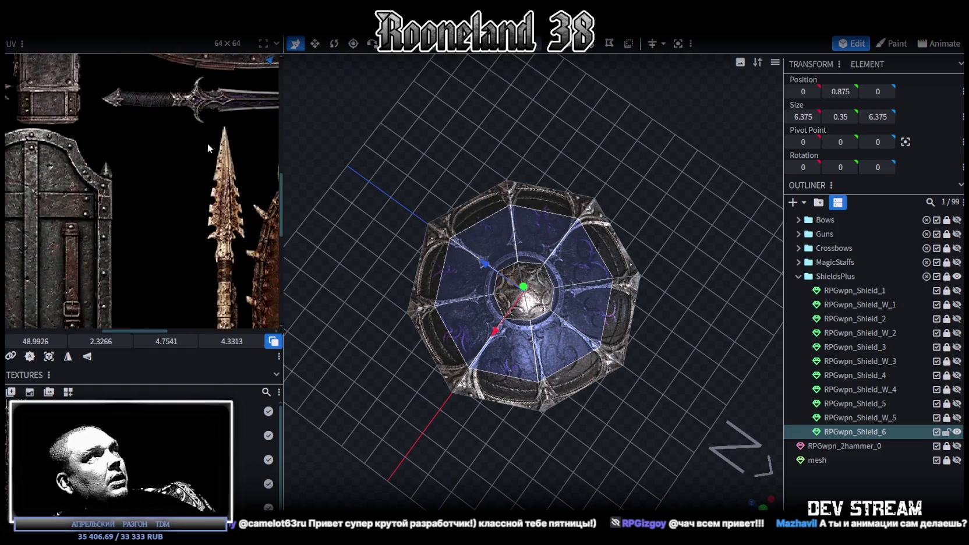
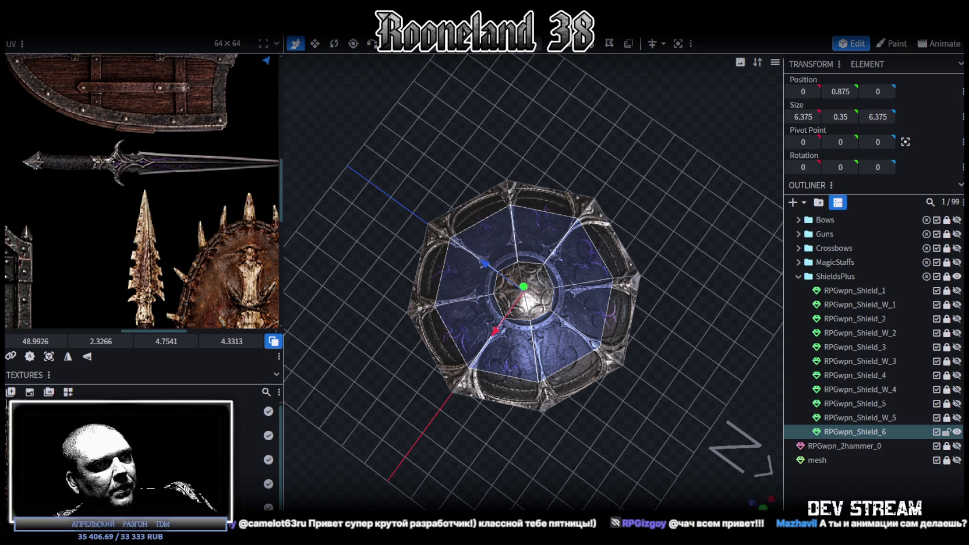
- Bring the Chrome Asset Store page to the front and reposition the browser window
key(alt+Tab)
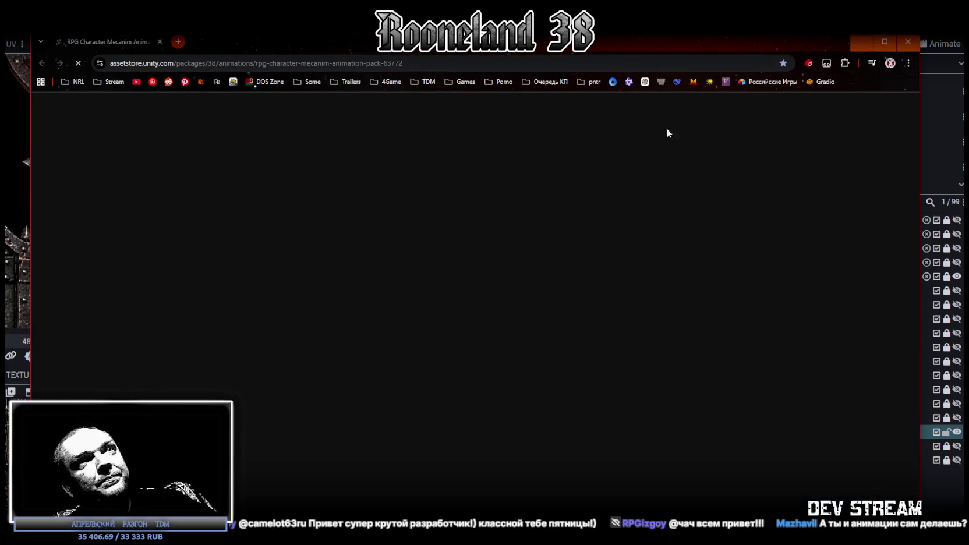
drag(639, 40, 649, 33)
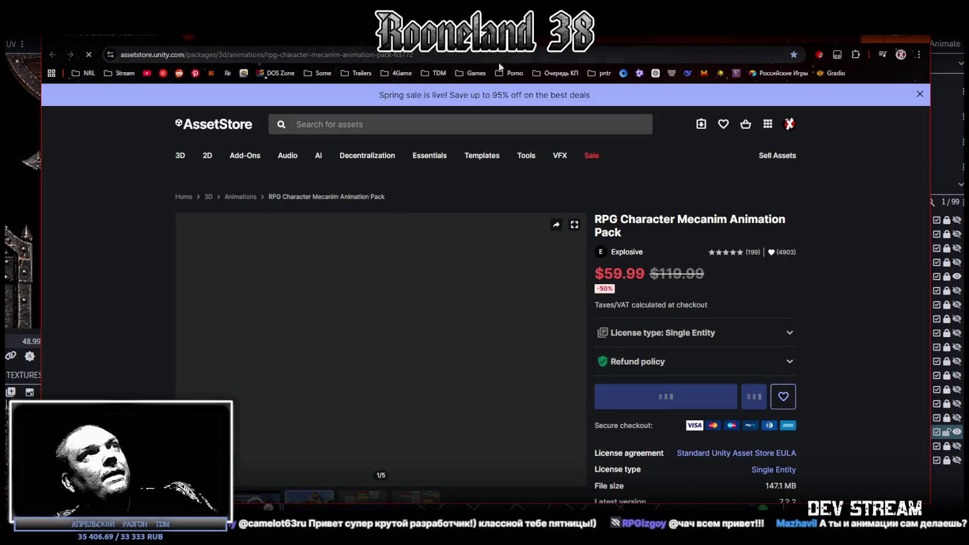
click(491, 55)
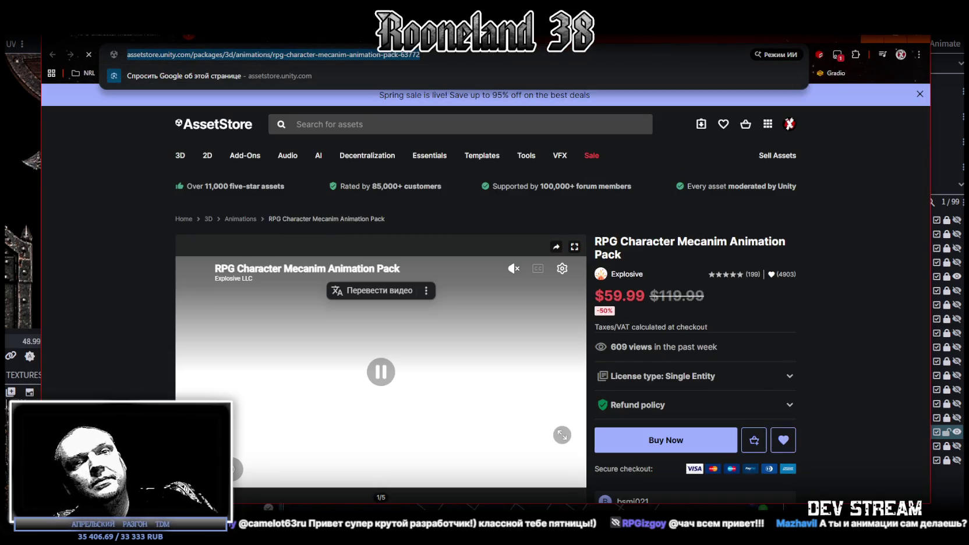
click(381, 372)
- Scroll the RPG Character Mecanim Animation Pack page and play its preview video fullscreen
scroll(442, 308, down, 3)
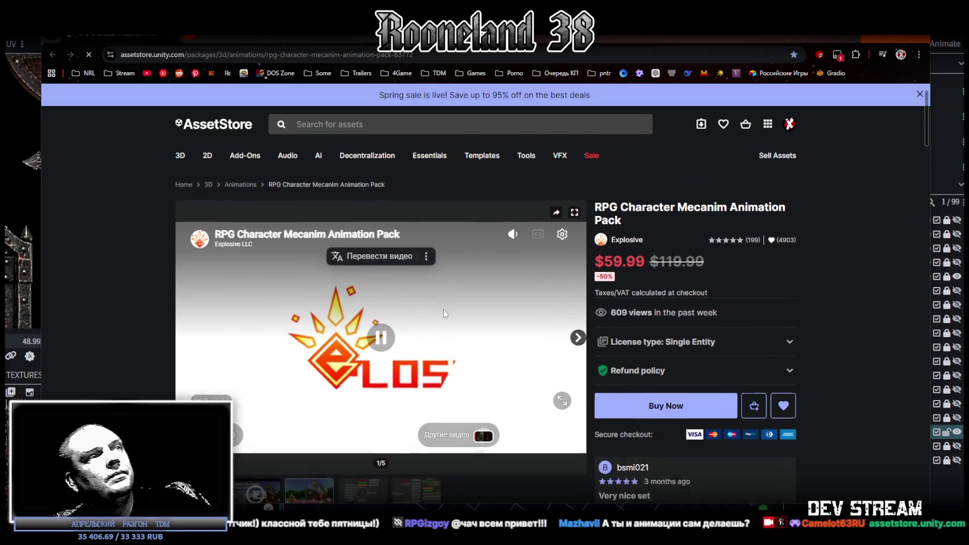
scroll(357, 322, up, 2)
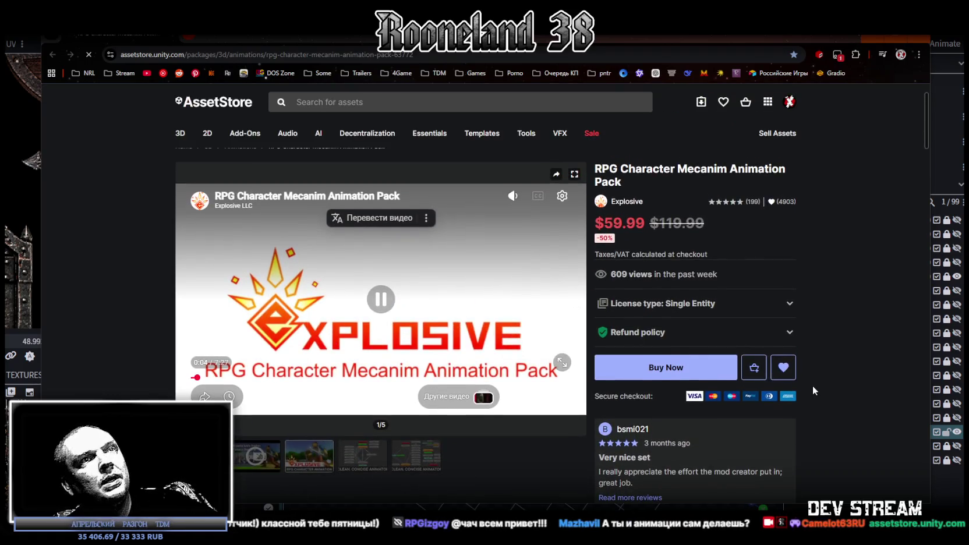
scroll(815, 387, down, 3)
scroll(814, 410, down, 3)
scroll(488, 320, down, 3)
scroll(485, 320, up, 5)
scroll(483, 318, up, 5)
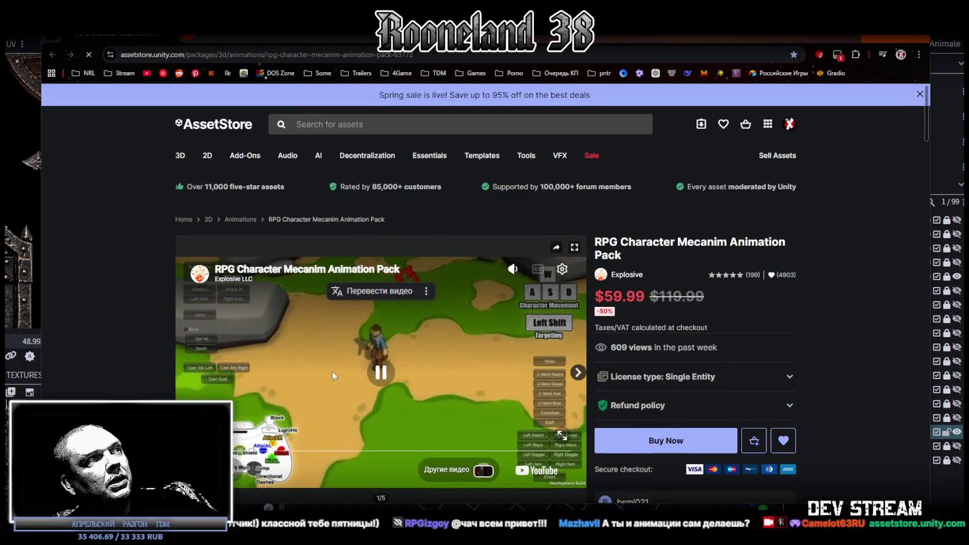
scroll(326, 366, down, 1)
double_click(312, 416)
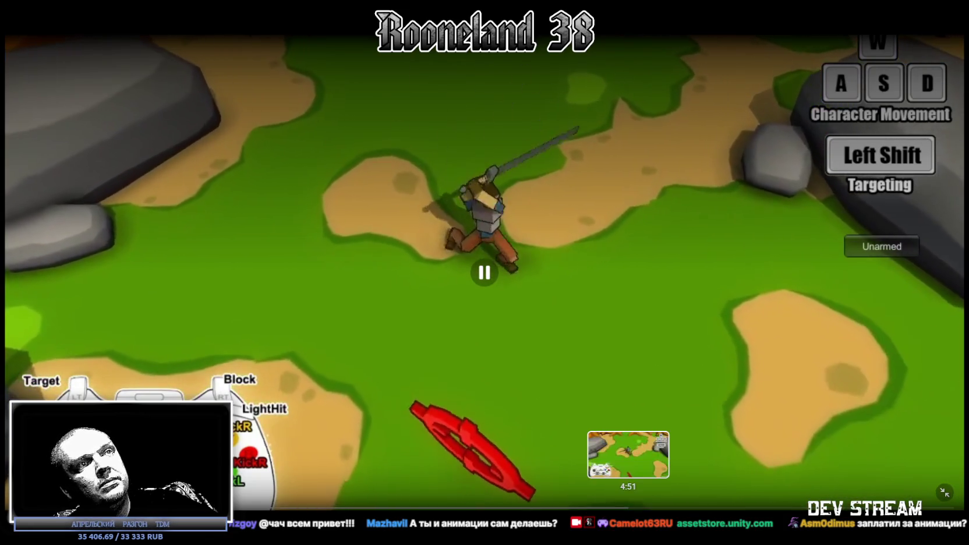
- Jump to a later moment in the demo video and resume playback
click(632, 507)
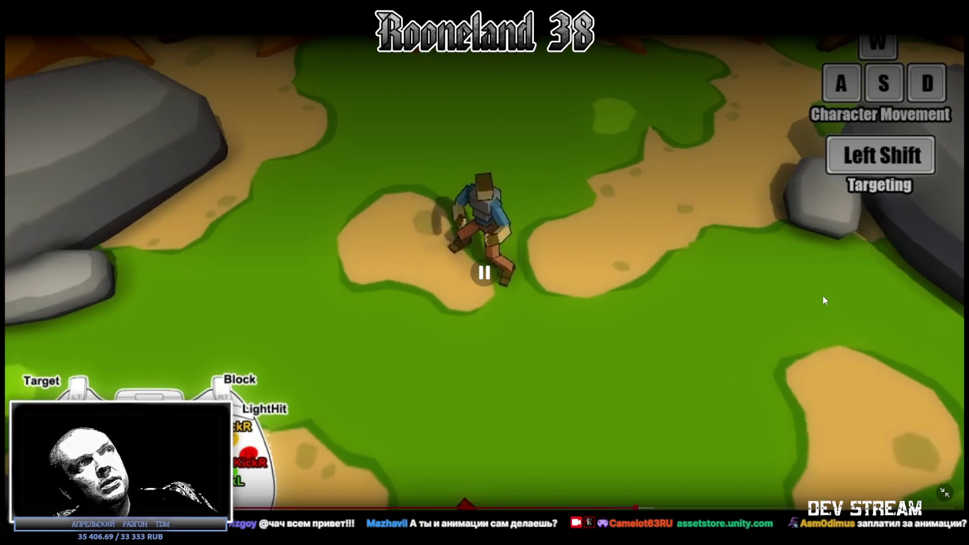
click(785, 350)
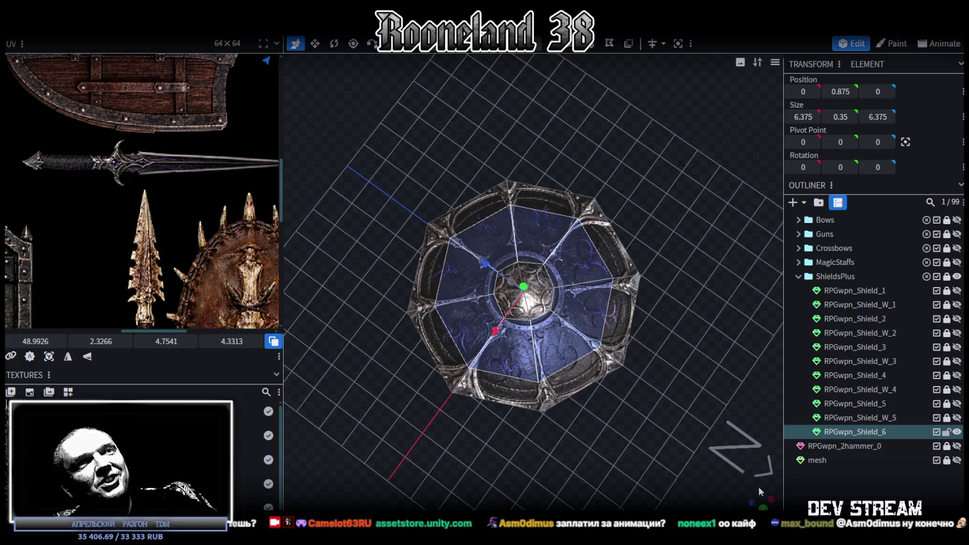
- View the shield from low and edge-on angles, then select RPG-Character in Unity
drag(760, 491, 700, 440)
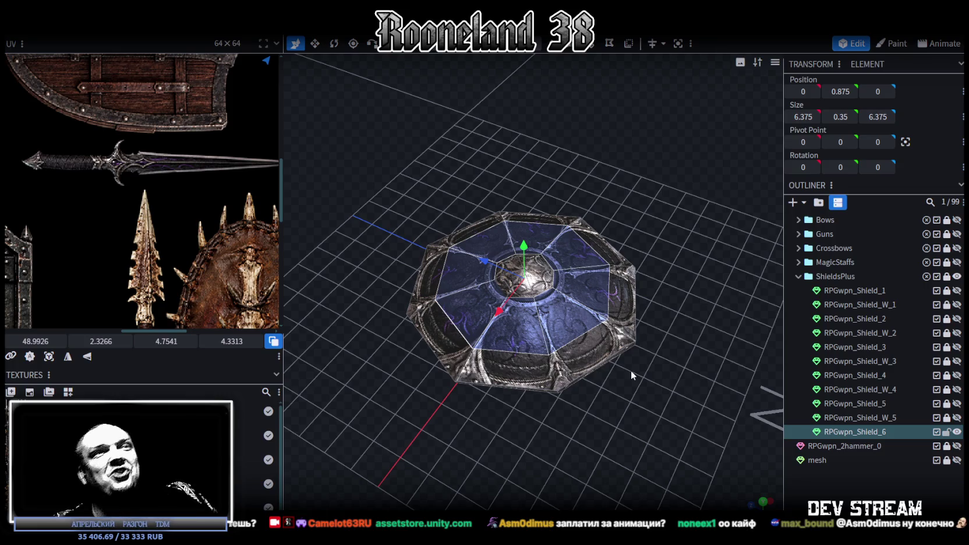
mouse_move(621, 366)
mouse_down()
mouse_move(514, 343)
mouse_move(418, 354)
mouse_move(496, 360)
mouse_move(547, 379)
mouse_move(566, 454)
mouse_up()
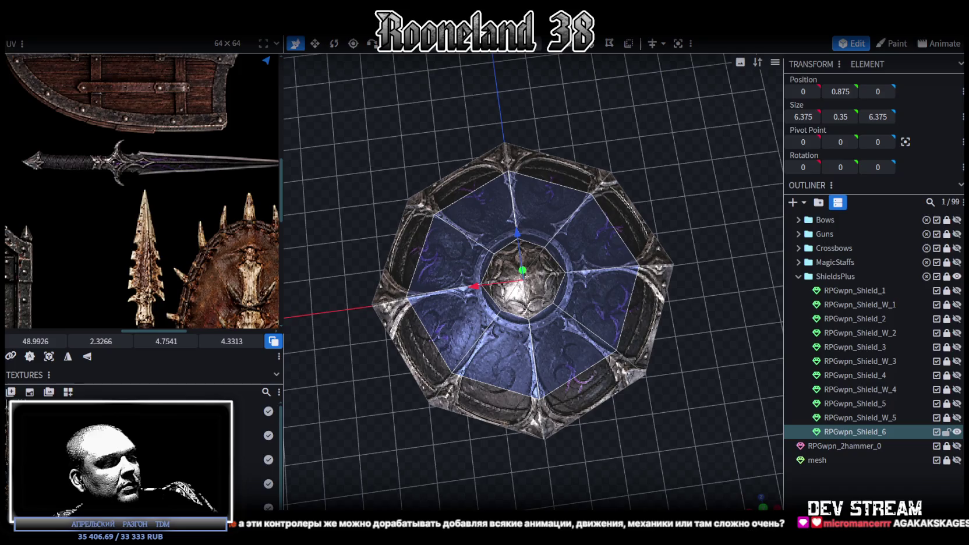
key(alt+Tab)
click(59, 84)
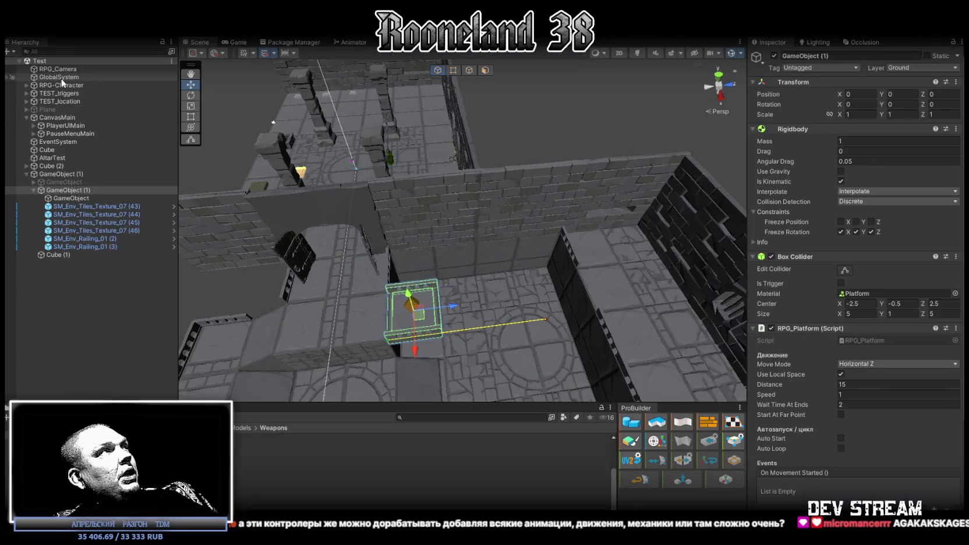
- Review the RPG-Character's parameters in the Animator state machine
click(352, 42)
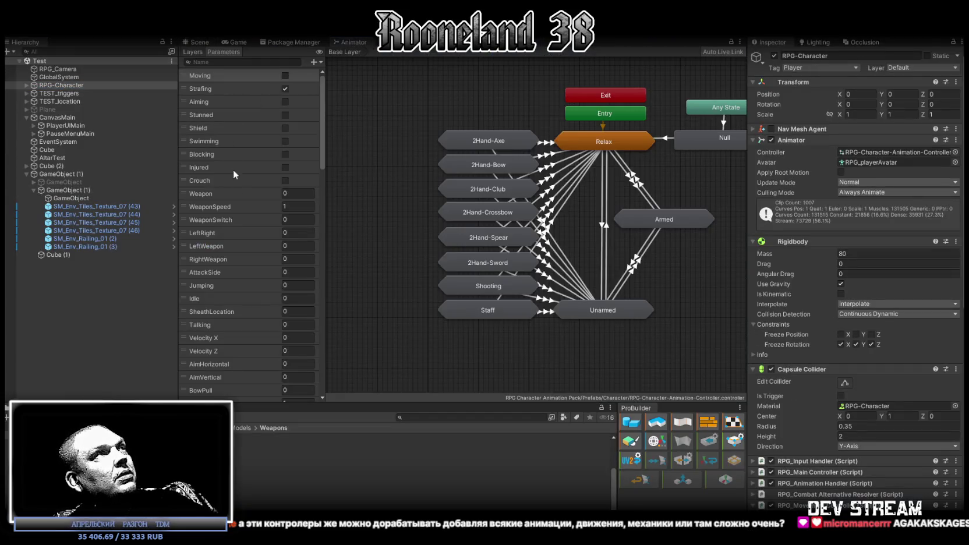
scroll(234, 174, down, 3)
scroll(248, 199, down, 3)
scroll(247, 299, down, 3)
scroll(242, 344, down, 2)
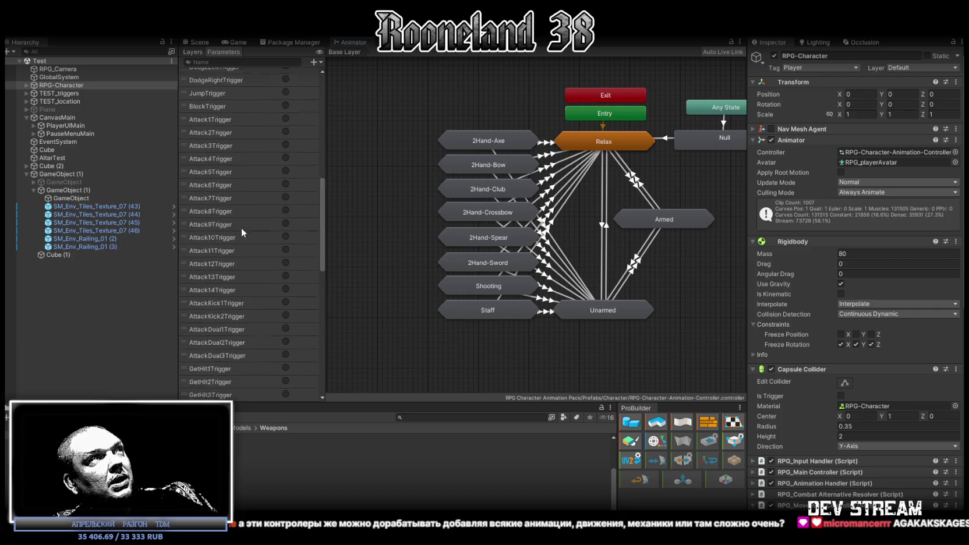
scroll(245, 215, up, 5)
scroll(263, 206, down, 5)
scroll(244, 288, down, 5)
scroll(270, 349, down, 2)
scroll(261, 313, up, 5)
scroll(252, 306, up, 10)
scroll(254, 309, up, 5)
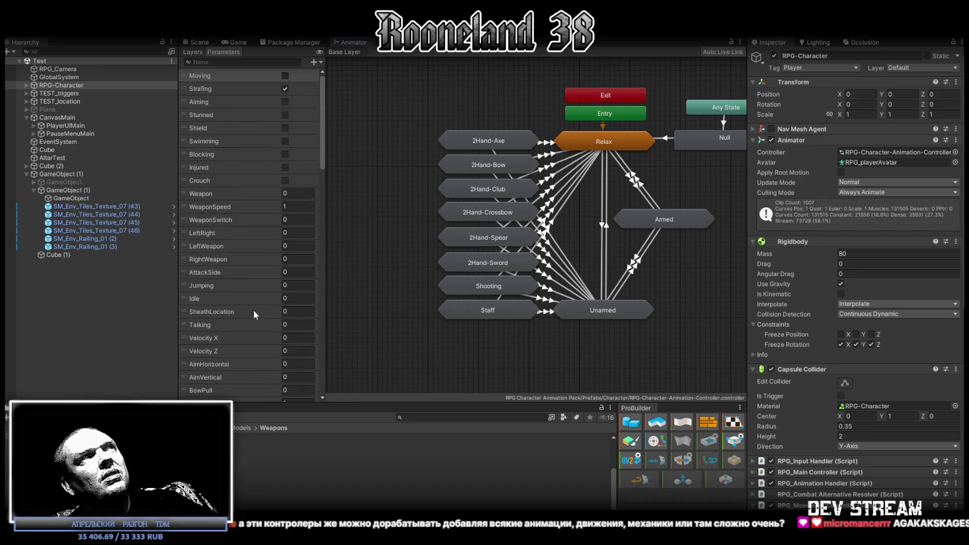
- Return to the Scene view, scroll the movement controller settings, then switch back to Blockbench
click(195, 41)
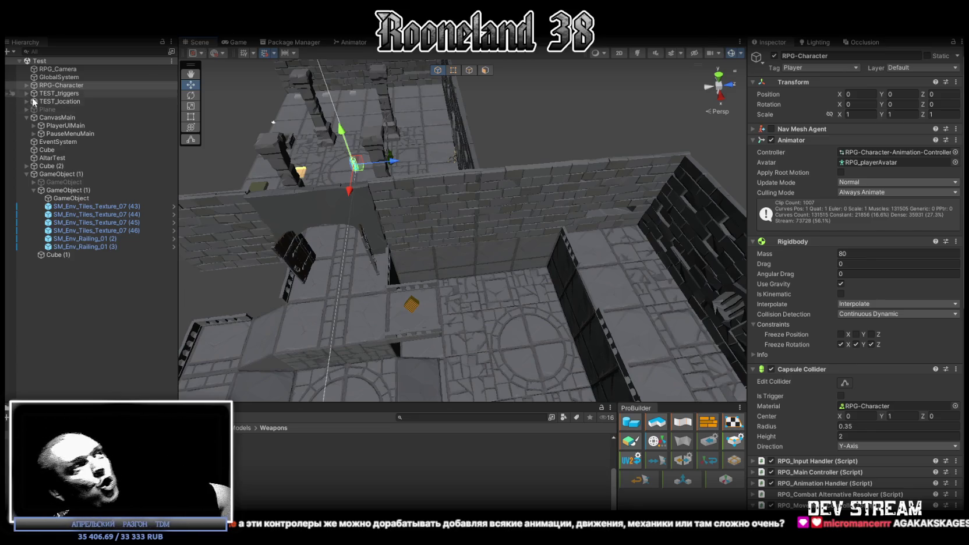
scroll(835, 337, down, 4)
scroll(792, 352, down, 3)
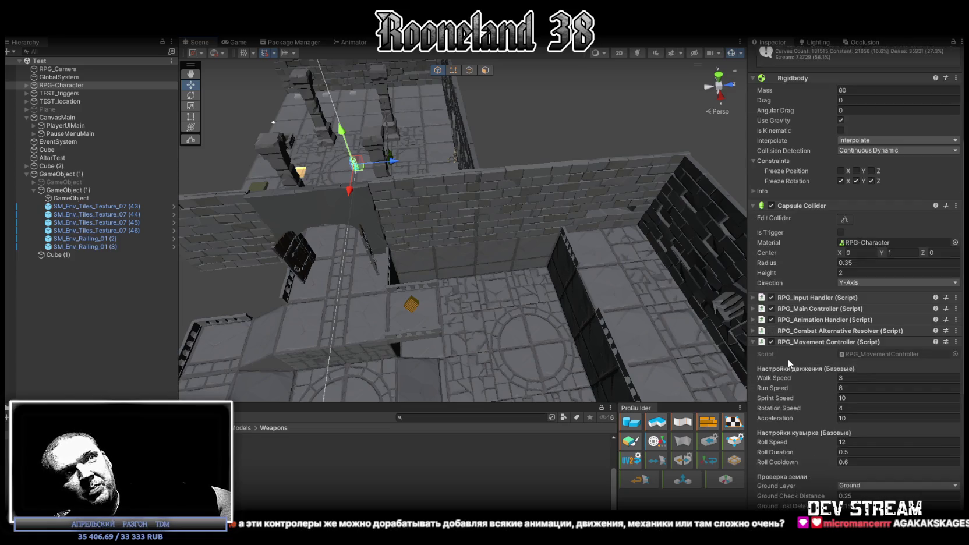
scroll(800, 299, down, 3)
scroll(793, 321, down, 4)
scroll(793, 321, down, 1)
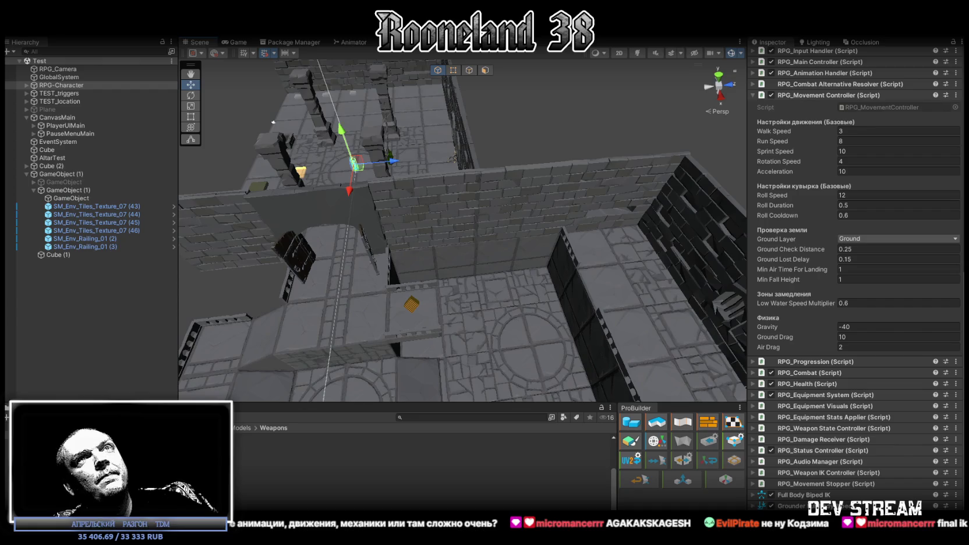
key(alt+Tab)
scroll(494, 365, down, 3)
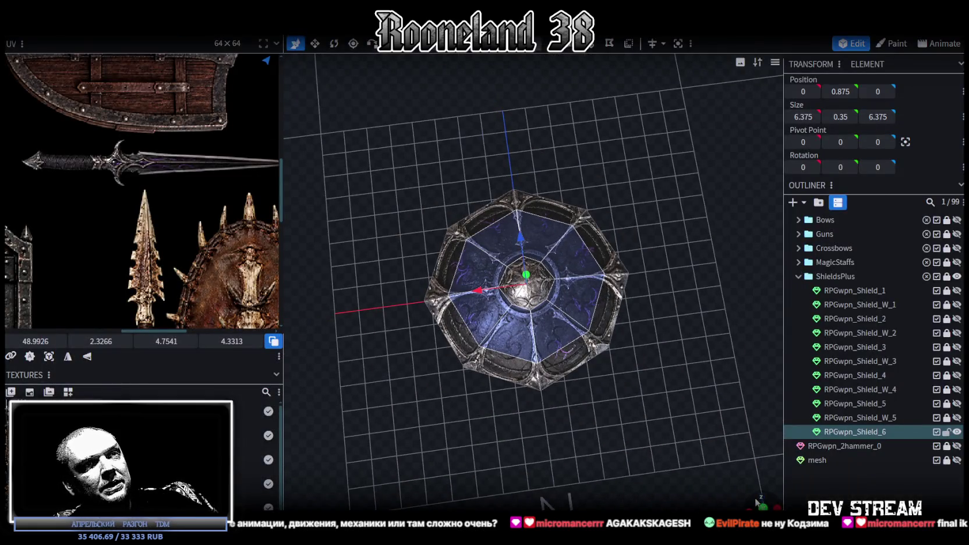
- Select the RPGwpn_Shield_6 mesh and view it obliquely from a low side angle
mouse_move(553, 373)
mouse_down()
mouse_move(619, 380)
mouse_move(553, 379)
mouse_move(632, 400)
mouse_move(676, 477)
mouse_up()
click(523, 355)
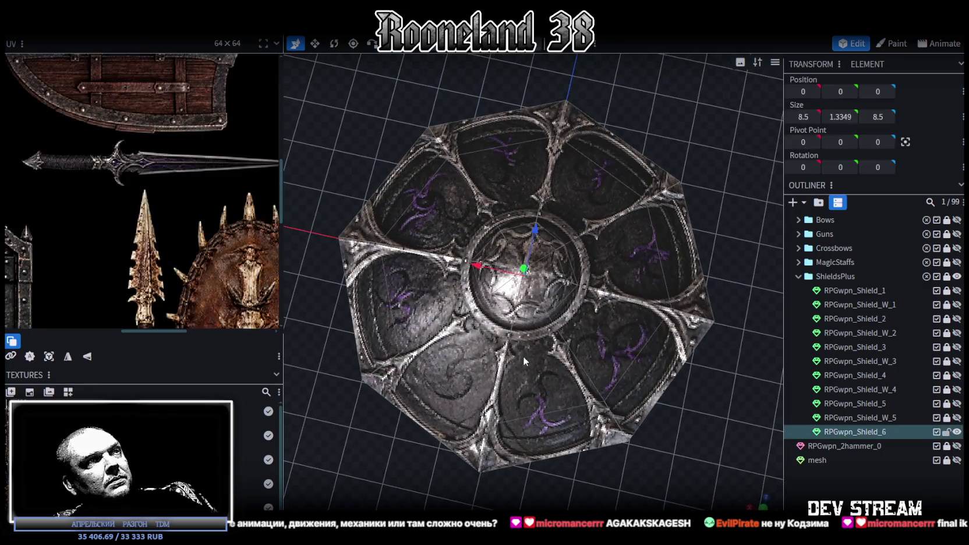
scroll(139, 192, down, 2)
scroll(145, 221, down, 2)
scroll(667, 393, down, 1)
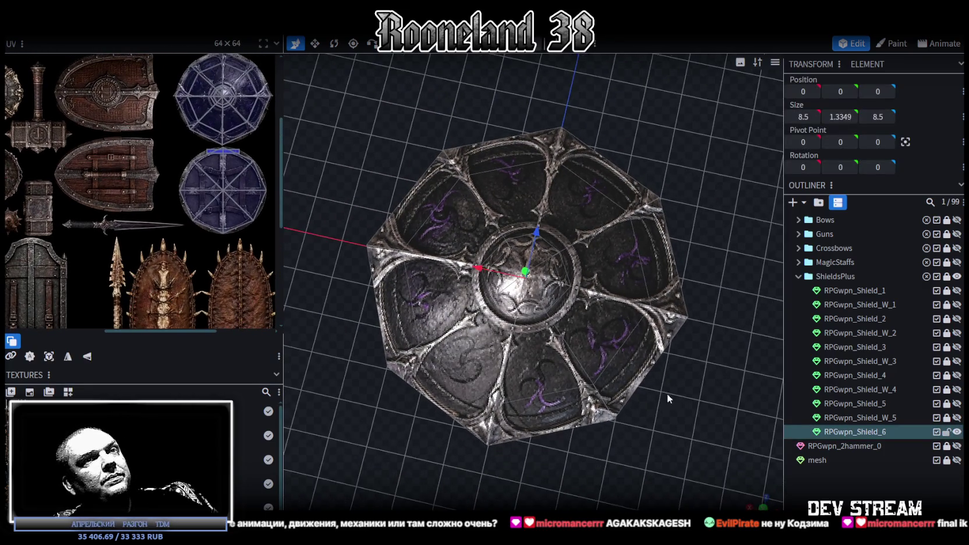
mouse_move(694, 456)
mouse_down()
mouse_move(703, 434)
mouse_move(749, 421)
mouse_up()
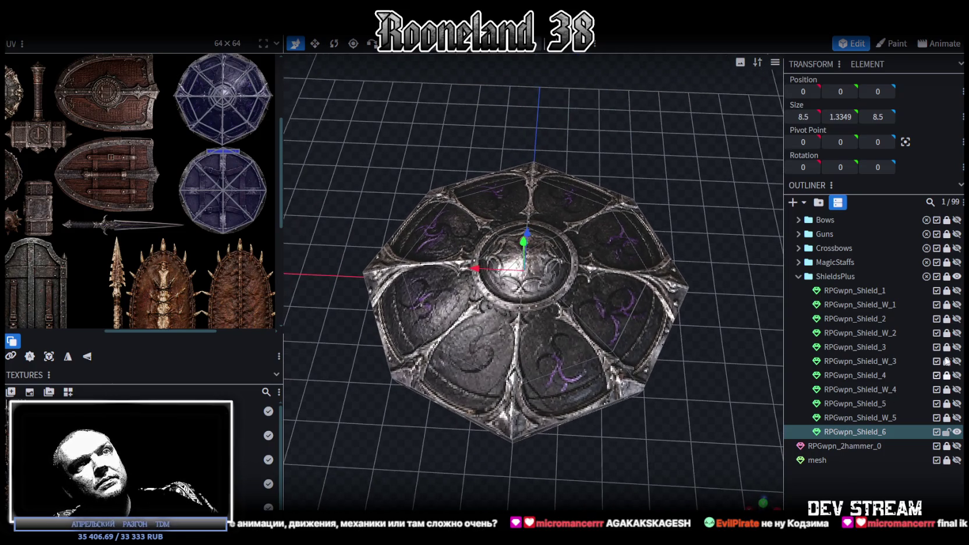
- Duplicate the sword RPGwpn_Shield_W_1 into a copy below RPGwpn_Shield_6 and hide the shield
click(956, 305)
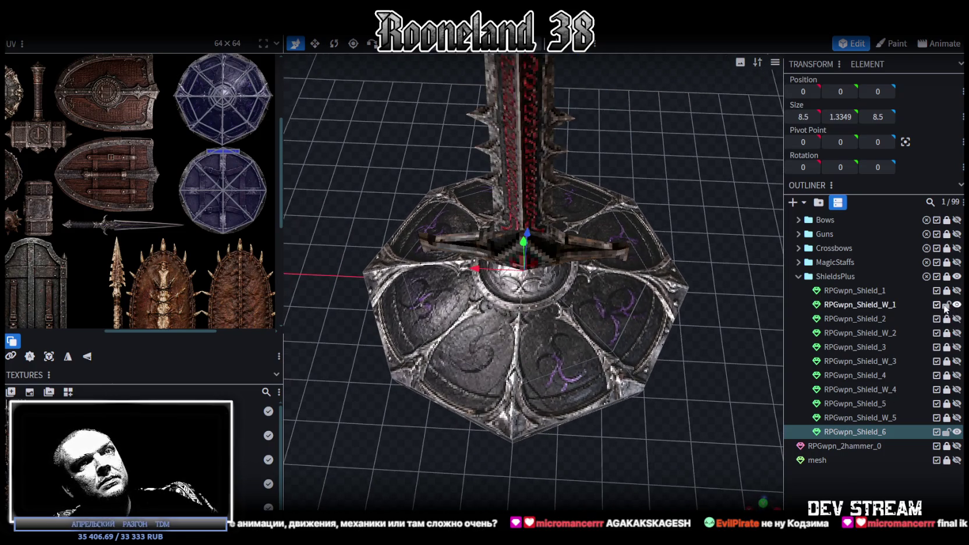
key(ctrl+v)
drag(879, 317, 871, 279)
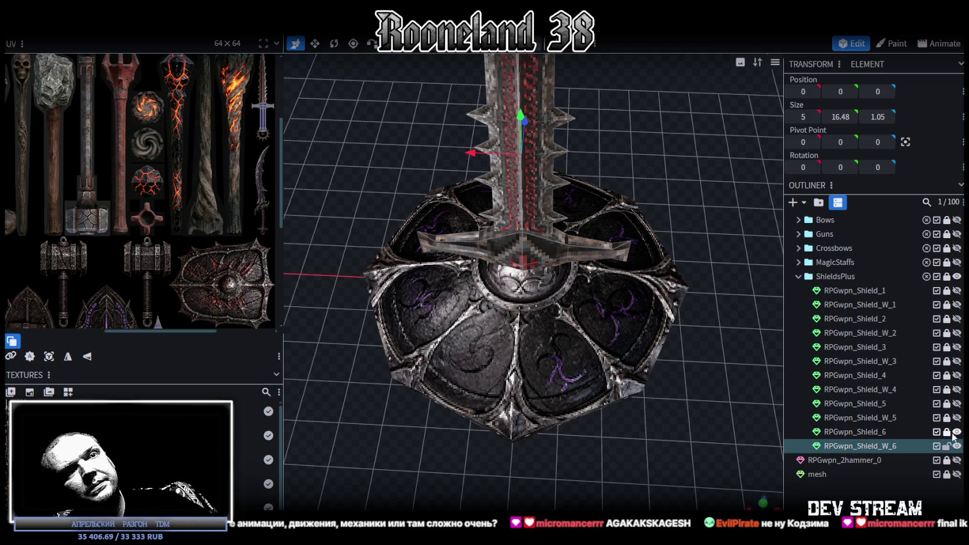
click(956, 431)
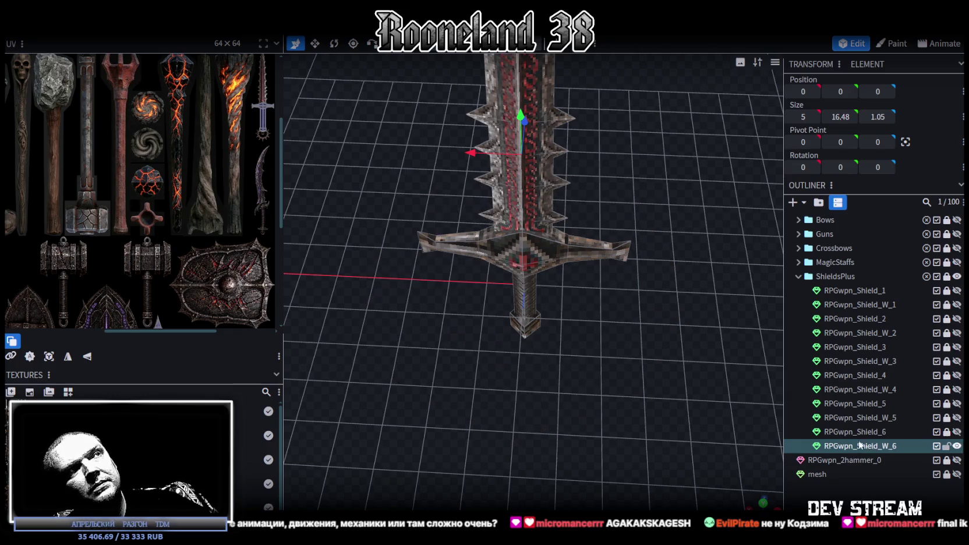
scroll(566, 348, down, 3)
scroll(155, 230, down, 2)
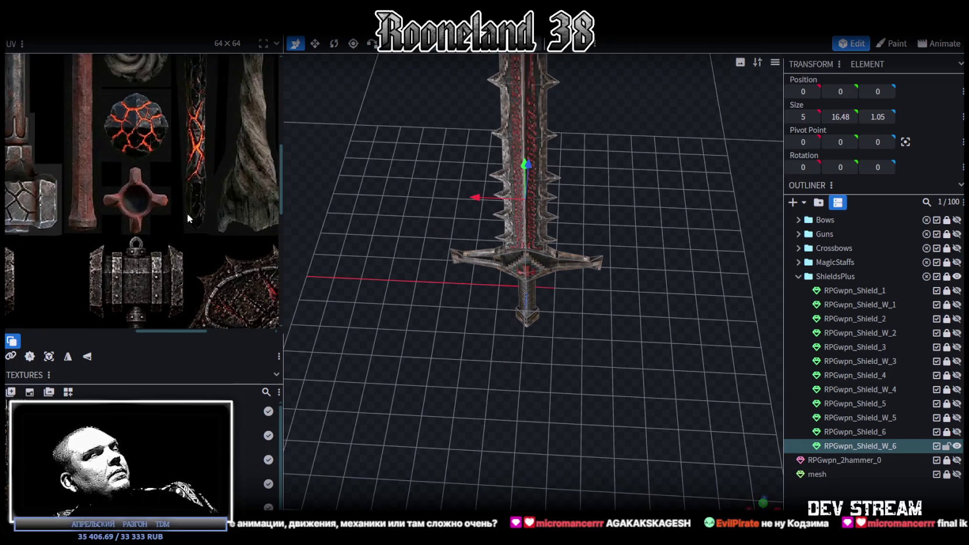
scroll(187, 214, down, 3)
- Apply the last texture in the list to the sword mesh
click(535, 102)
right_click(536, 108)
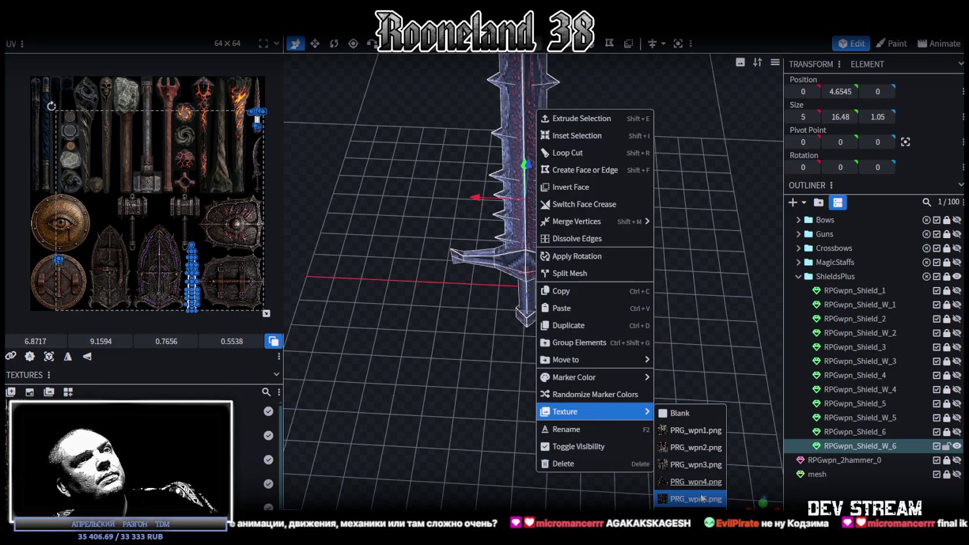
click(703, 499)
scroll(163, 187, up, 2)
scroll(164, 186, up, 2)
scroll(609, 330, up, 3)
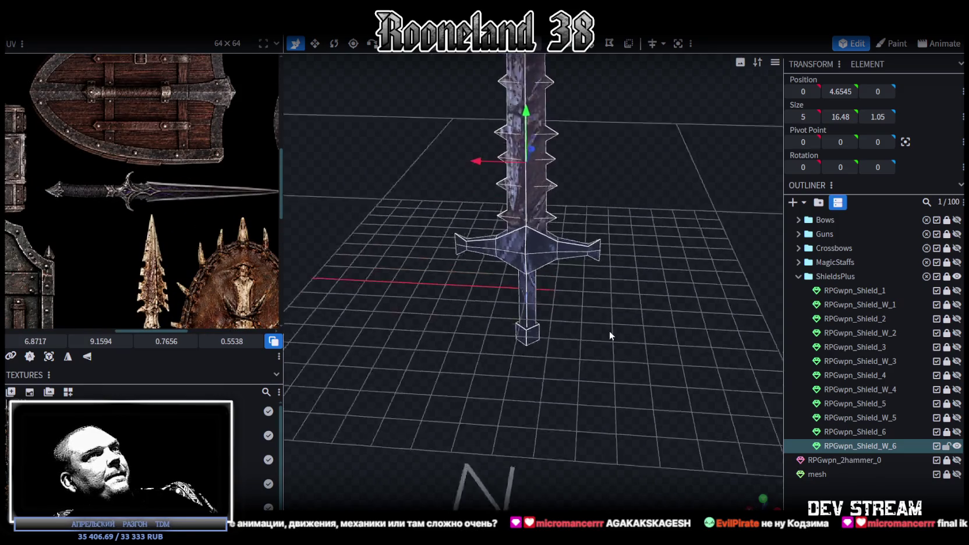
scroll(623, 315, up, 4)
- Merge the vertices at the base of the handle together
drag(623, 310, 620, 297)
scroll(524, 294, up, 4)
click(449, 289)
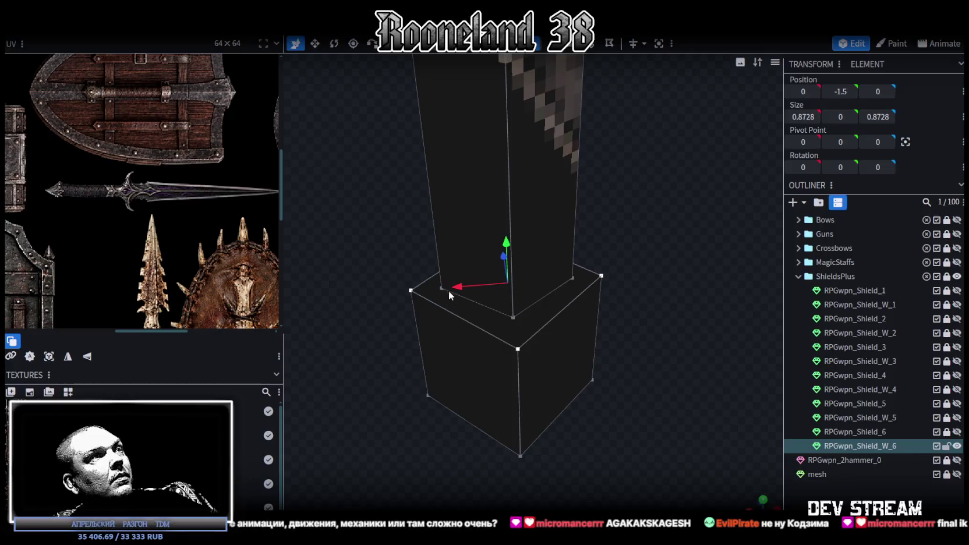
right_click(411, 295)
click(544, 284)
shift+click(517, 348)
right_click(517, 348)
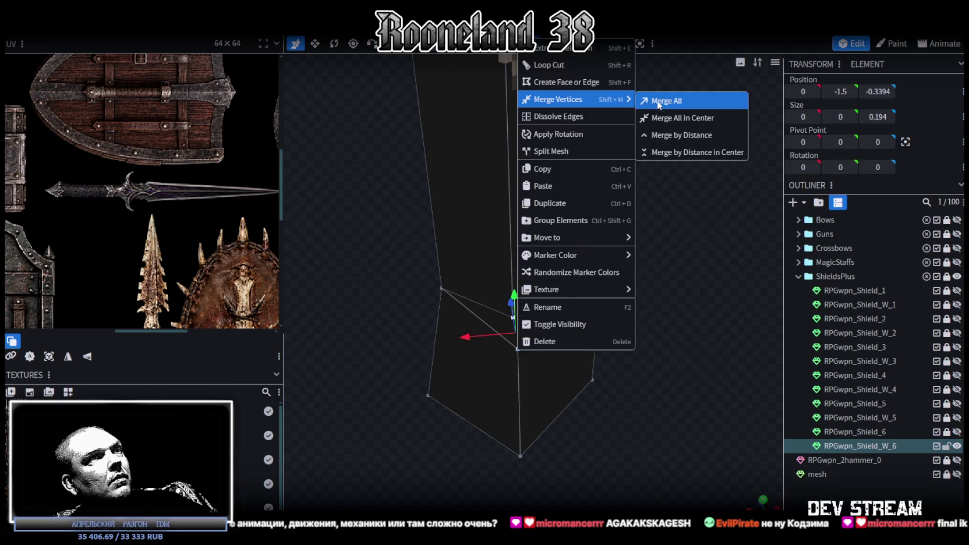
click(657, 104)
right_click(600, 279)
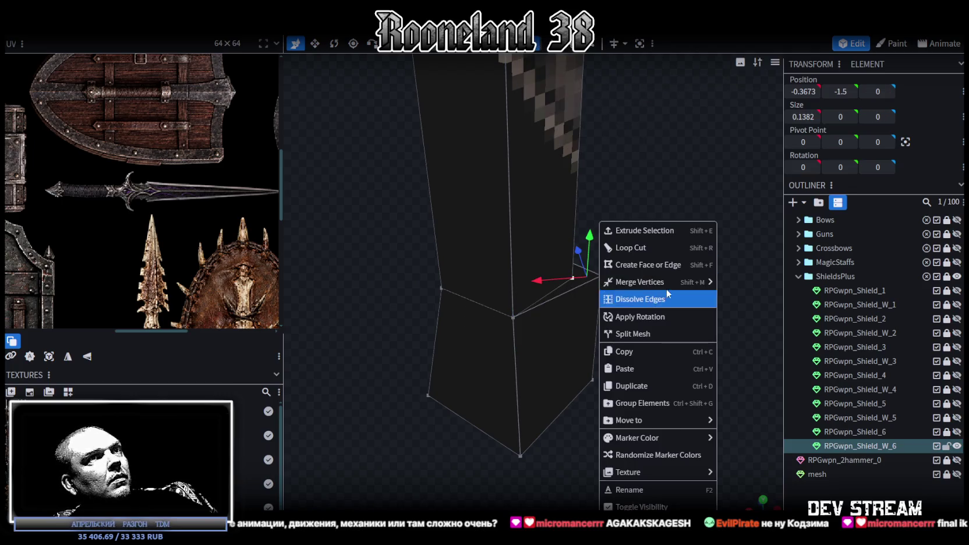
click(736, 279)
- Merge another handle-base vertex into the single pommel point
drag(582, 242, 603, 291)
right_click(670, 315)
mouse_move(669, 316)
mouse_down()
mouse_move(578, 289)
mouse_move(629, 287)
mouse_move(471, 302)
mouse_up()
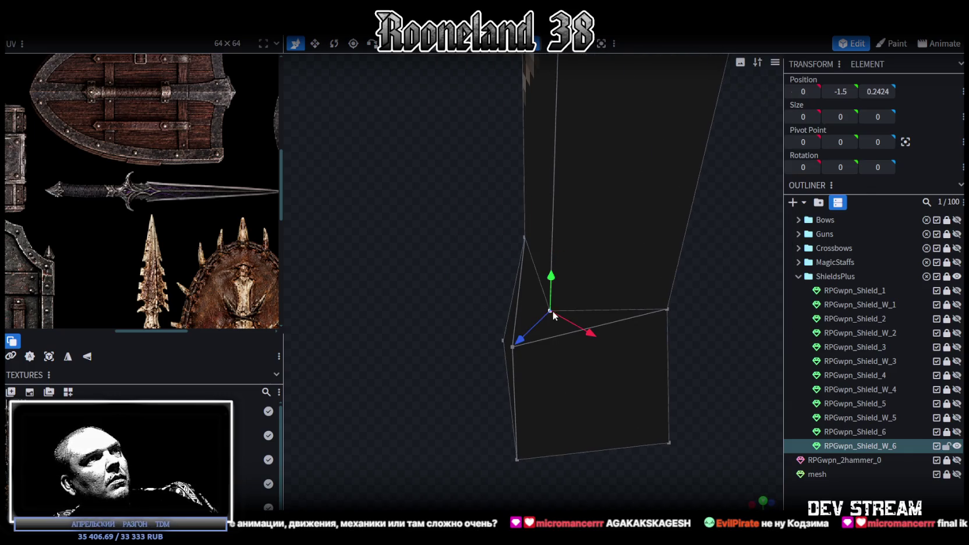
shift+click(511, 348)
right_click(511, 347)
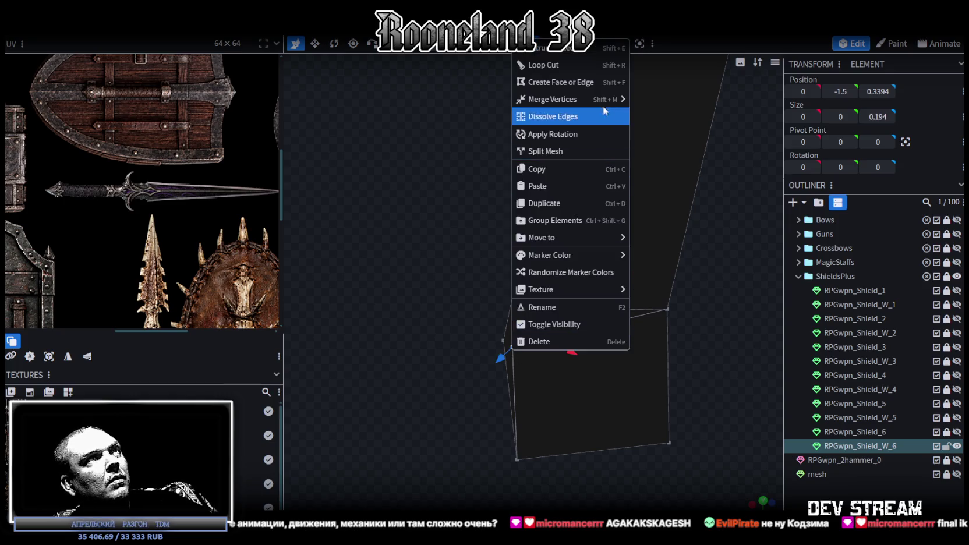
click(656, 104)
mouse_move(444, 287)
mouse_down()
mouse_move(577, 253)
mouse_move(547, 350)
mouse_move(648, 344)
mouse_move(704, 366)
mouse_move(701, 382)
mouse_up()
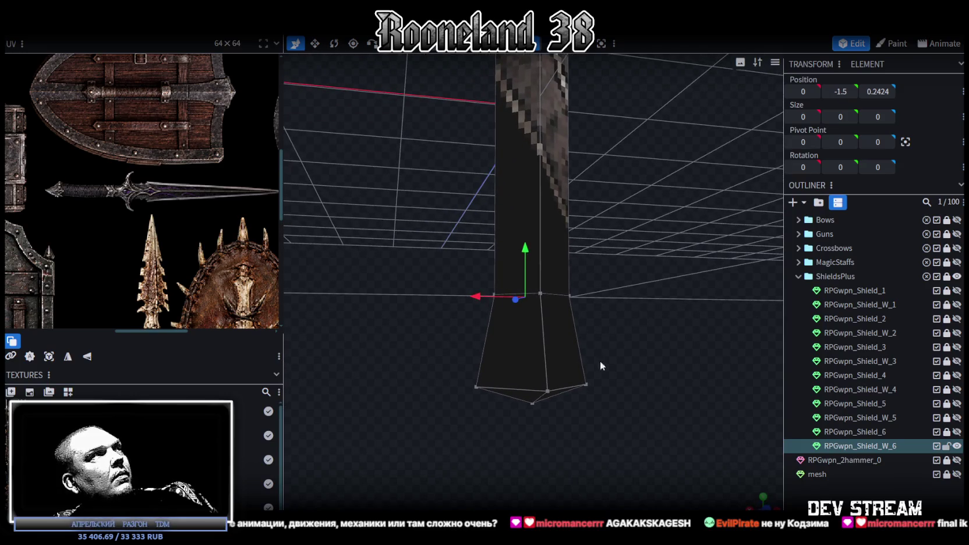
- In front view, raise the bottom handle vertices by 0.4 to form a diamond tip
key(KP_1)
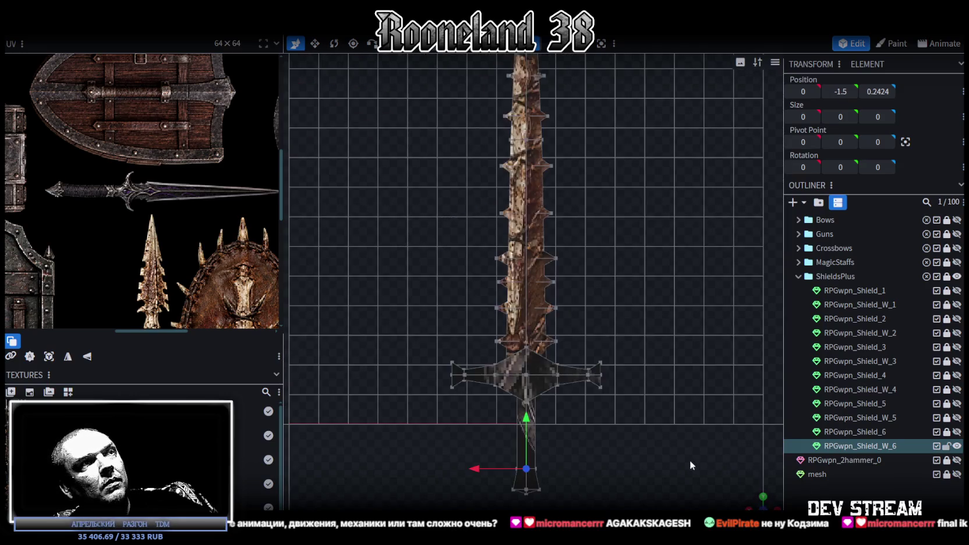
scroll(607, 405, up, 3)
scroll(524, 348, up, 3)
scroll(496, 329, up, 1)
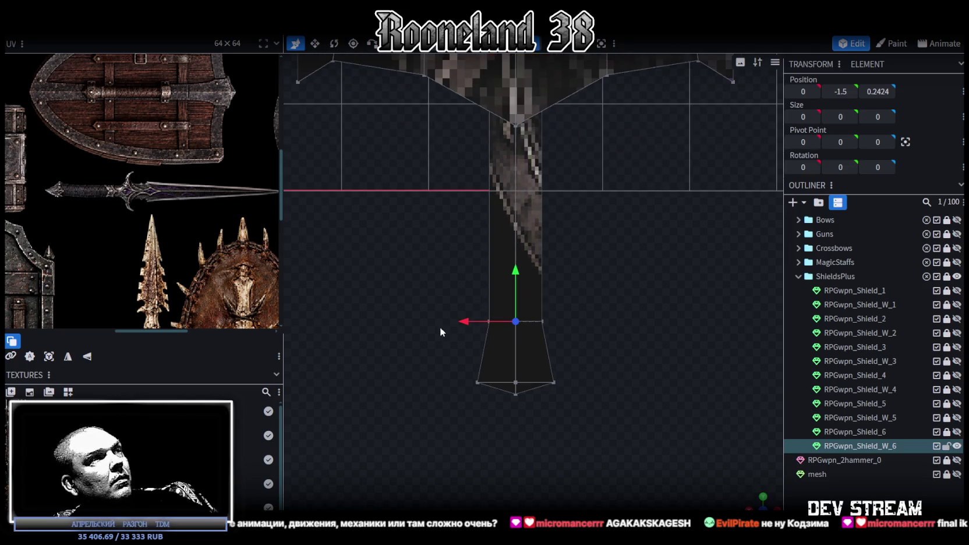
drag(542, 373, 617, 388)
drag(516, 329, 516, 299)
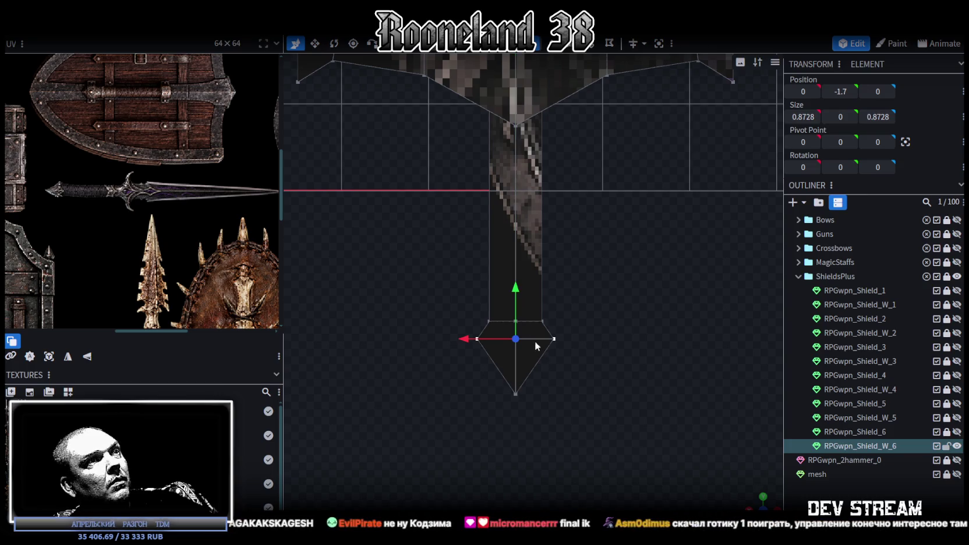
drag(548, 422, 504, 394)
scroll(577, 358, down, 2)
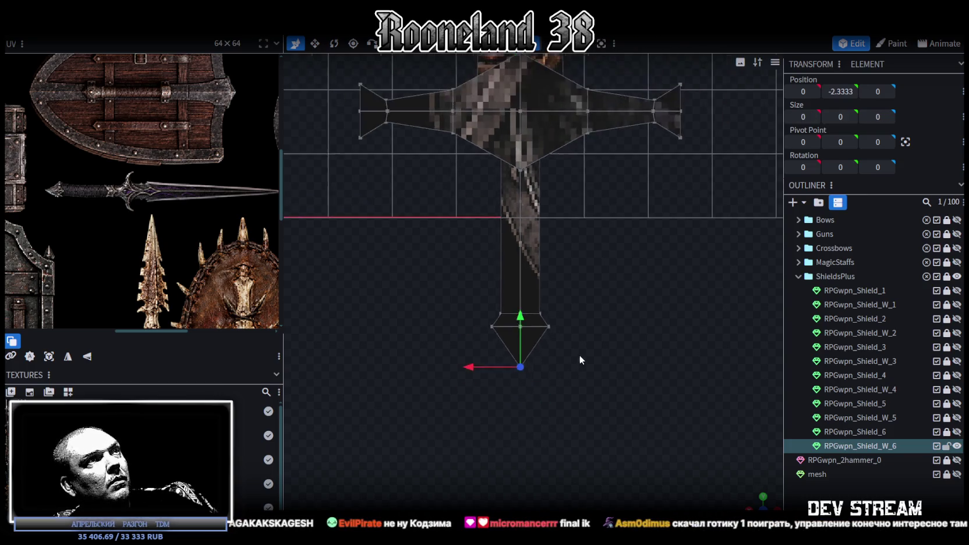
scroll(568, 435, down, 2)
scroll(624, 346, down, 1)
- Inspect the crossguard from an angled perspective and select the blade element
drag(759, 496, 498, 229)
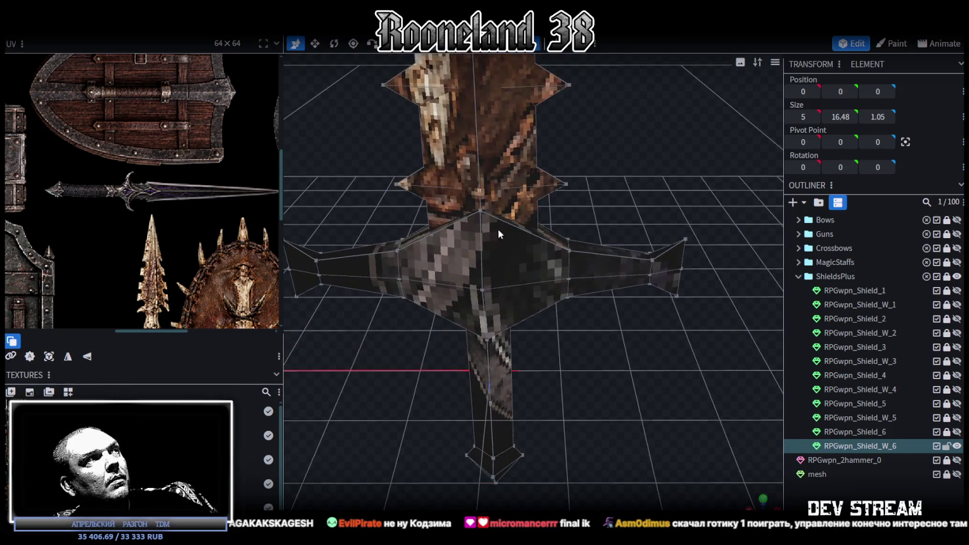
mouse_move(570, 308)
mouse_down()
mouse_move(524, 319)
mouse_move(580, 274)
mouse_move(556, 273)
mouse_up()
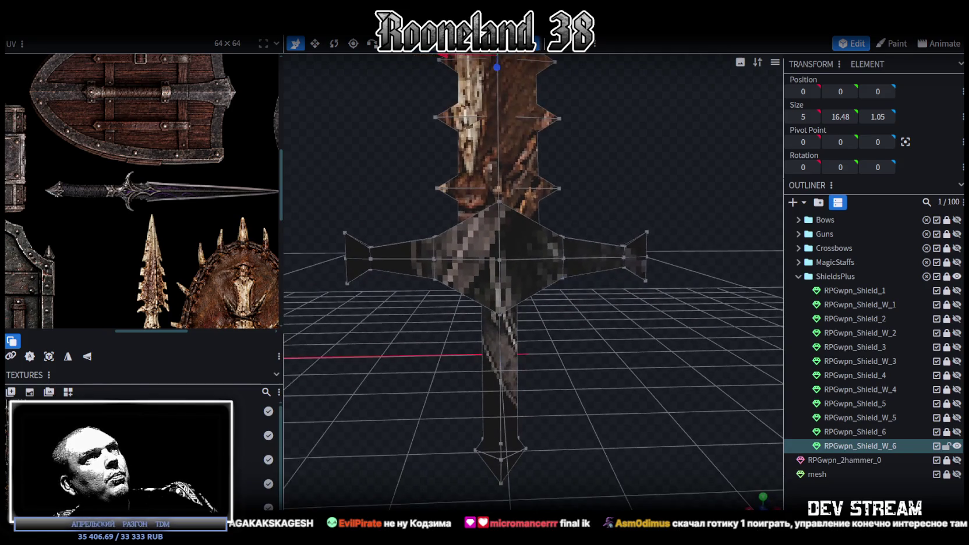
click(492, 237)
drag(531, 244, 552, 305)
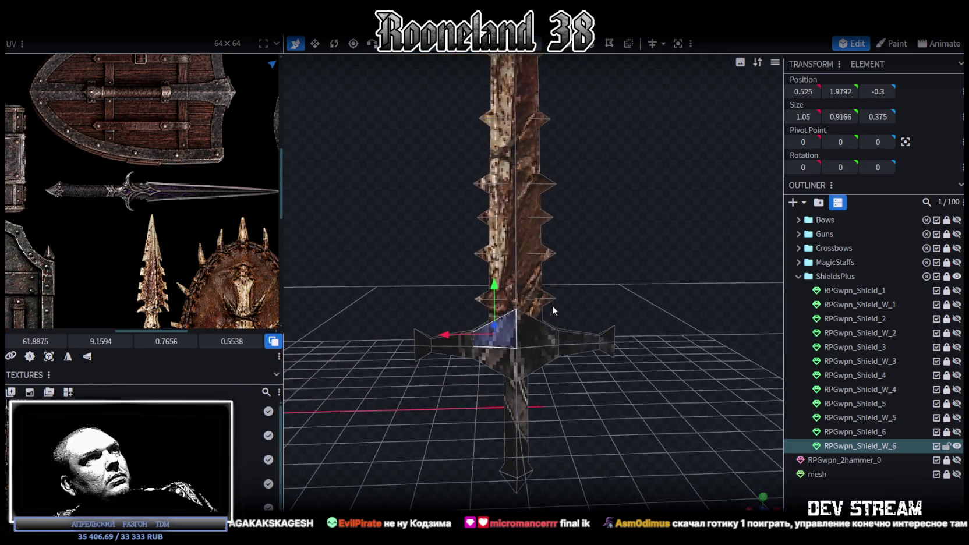
- Raise the blade piece to Y 23.4728
scroll(524, 244, down, 5)
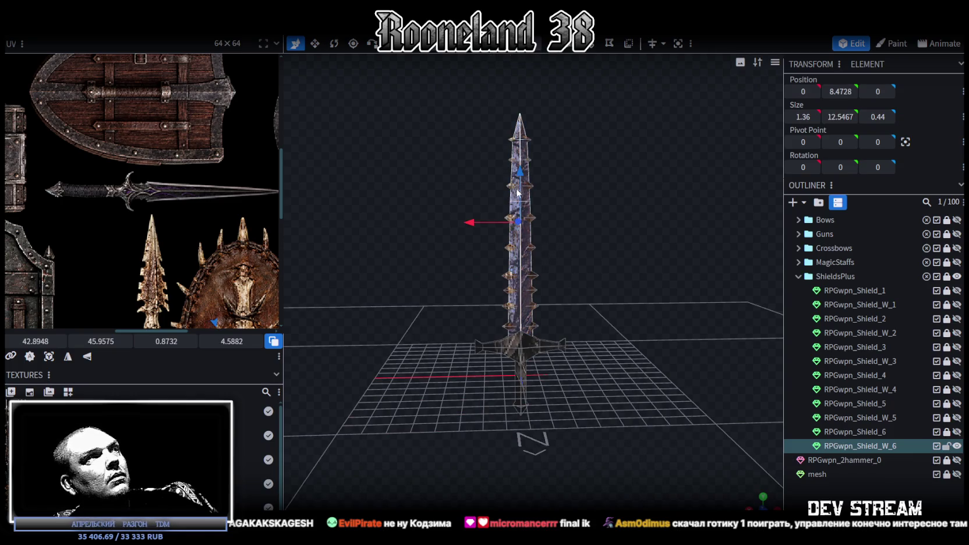
drag(517, 188, 584, 300)
click(506, 128)
drag(506, 128, 508, 35)
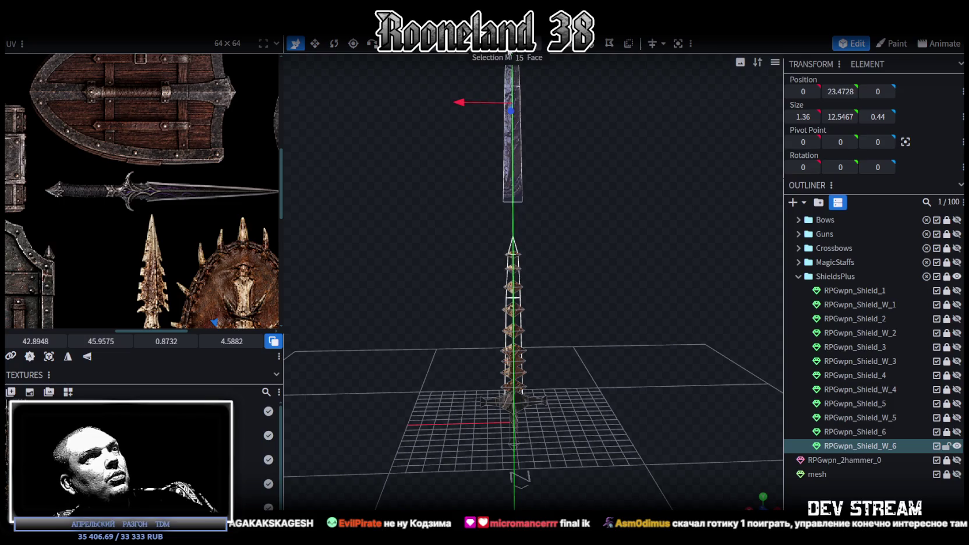
- Delete all the diamond spike pieces along the old blade
drag(552, 309, 537, 253)
mouse_move(446, 169)
mouse_down()
mouse_move(572, 349)
mouse_move(457, 280)
mouse_up()
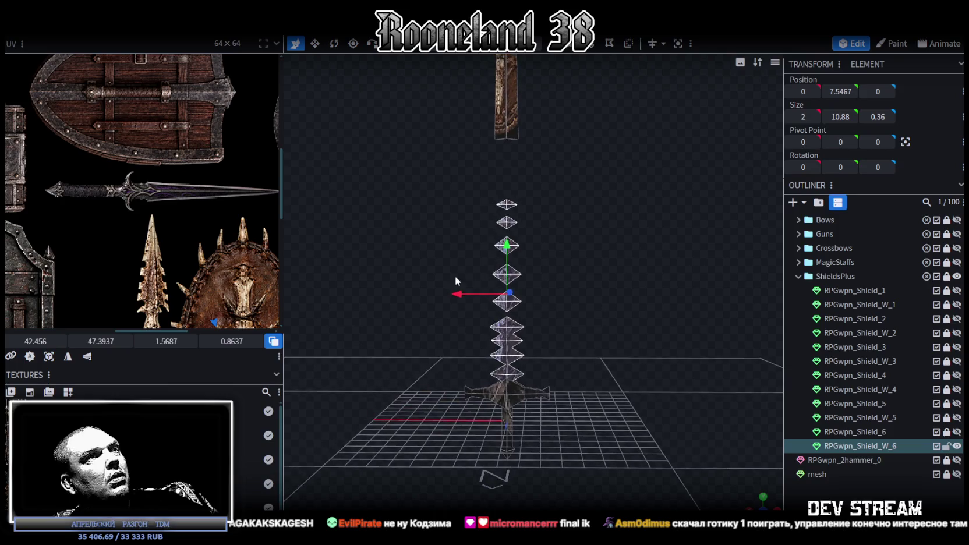
key(Delete)
mouse_move(584, 296)
mouse_down()
mouse_move(570, 458)
mouse_move(527, 199)
mouse_up()
click(510, 198)
scroll(535, 286, up, 5)
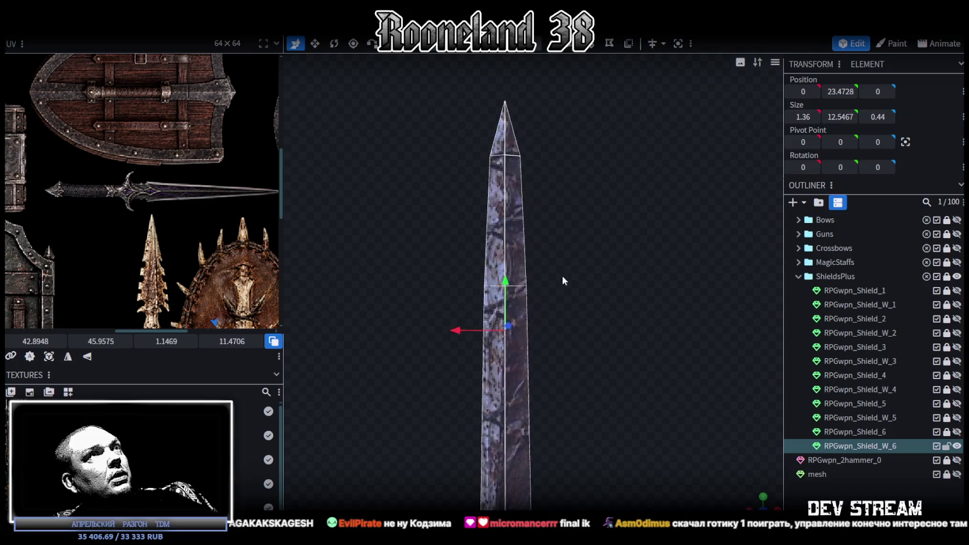
click(536, 58)
- Merge the blade's upper vertices into one sharp point
scroll(553, 244, down, 3)
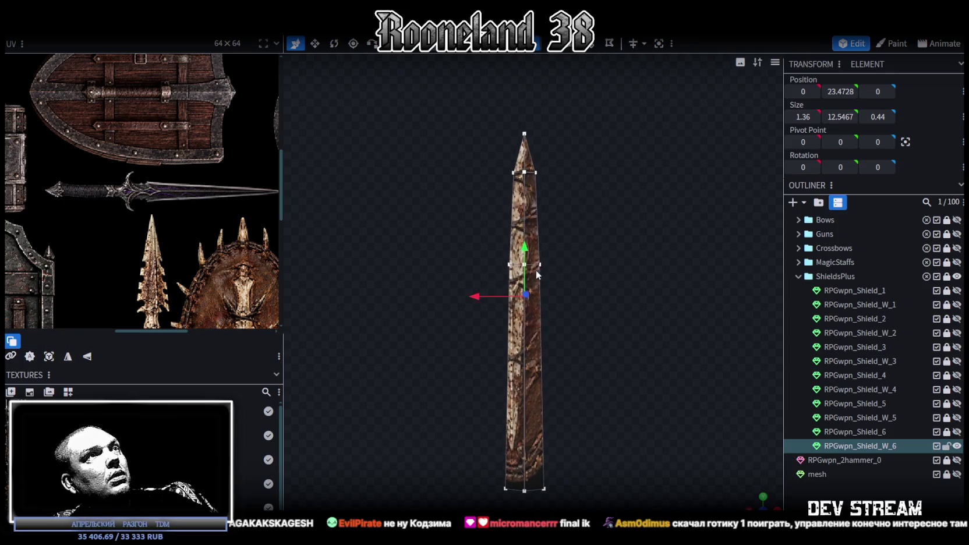
drag(476, 286, 612, 129)
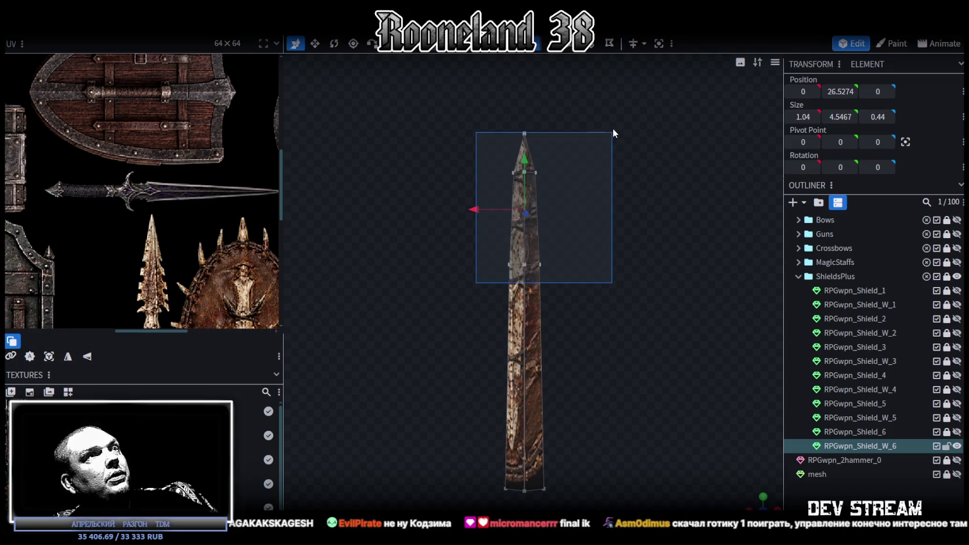
right_click(536, 173)
click(678, 251)
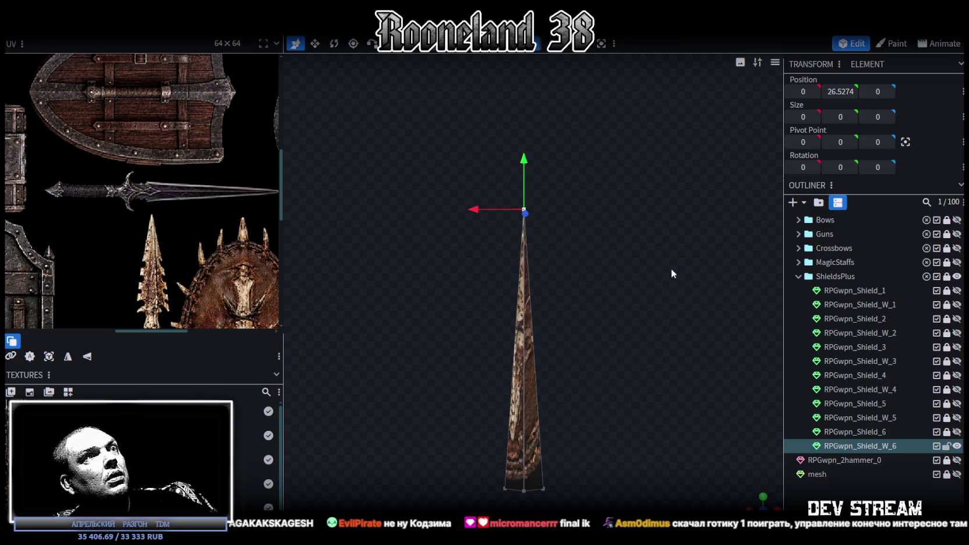
- Lower the blade tip from Y 26.5274 to Y 24.8274
scroll(573, 279, up, 2)
scroll(587, 270, up, 1)
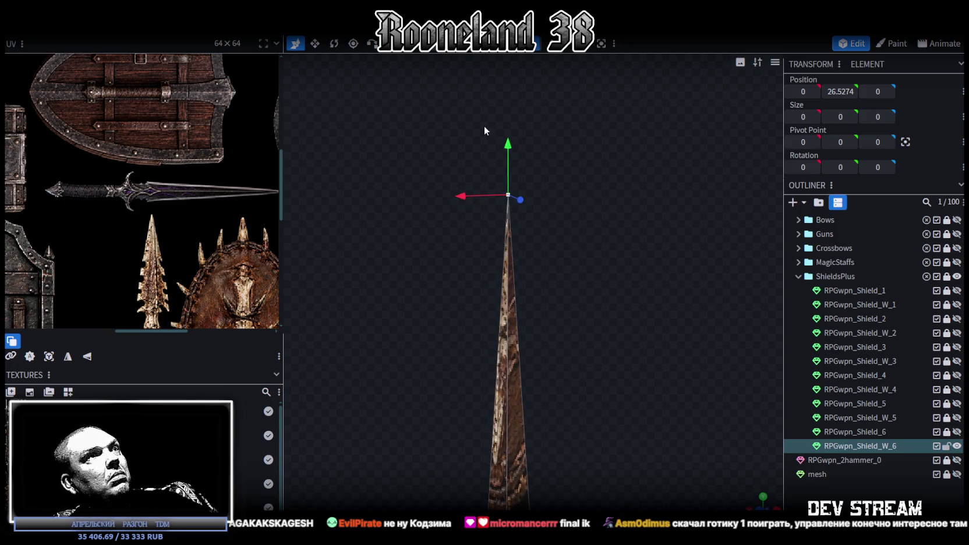
mouse_move(577, 284)
mouse_down()
mouse_move(579, 207)
mouse_move(583, 268)
mouse_move(499, 285)
mouse_move(464, 308)
mouse_move(633, 272)
mouse_move(606, 256)
mouse_up()
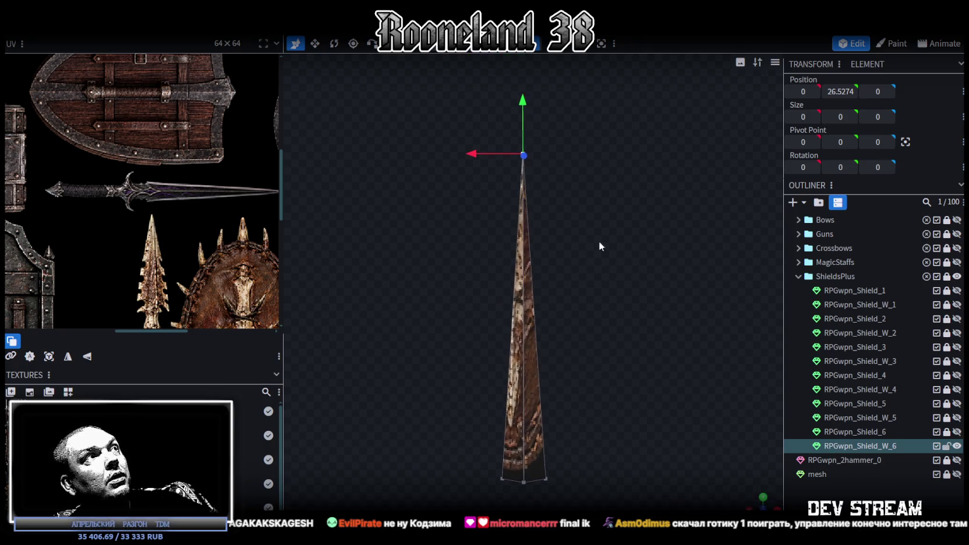
drag(524, 104, 524, 163)
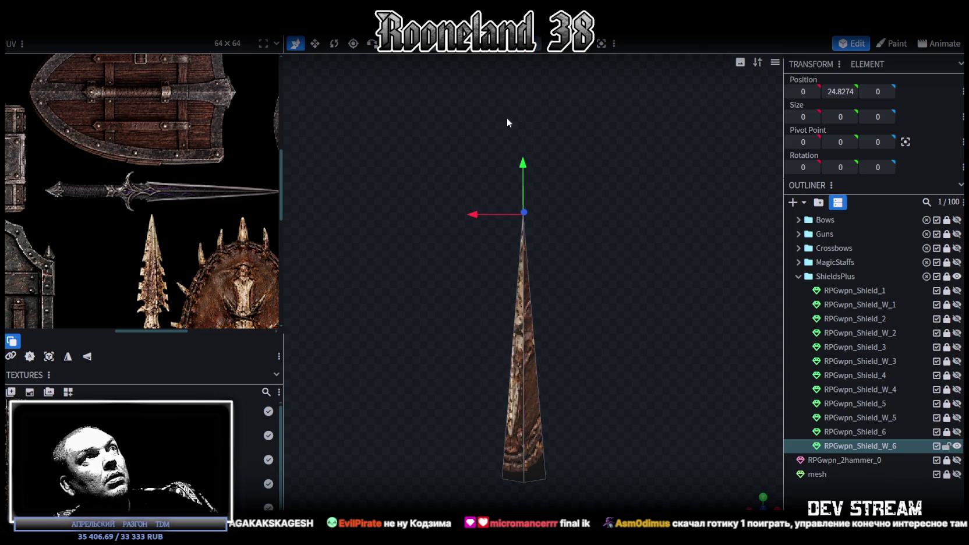
- Cycle the viewport shading mode and select the entire blade
key(z)
key(z)
key(z)
key(z)
mouse_move(636, 299)
mouse_down()
mouse_move(542, 342)
mouse_move(587, 298)
mouse_move(481, 121)
mouse_up()
key(z)
key(z)
key(ctrl+a)
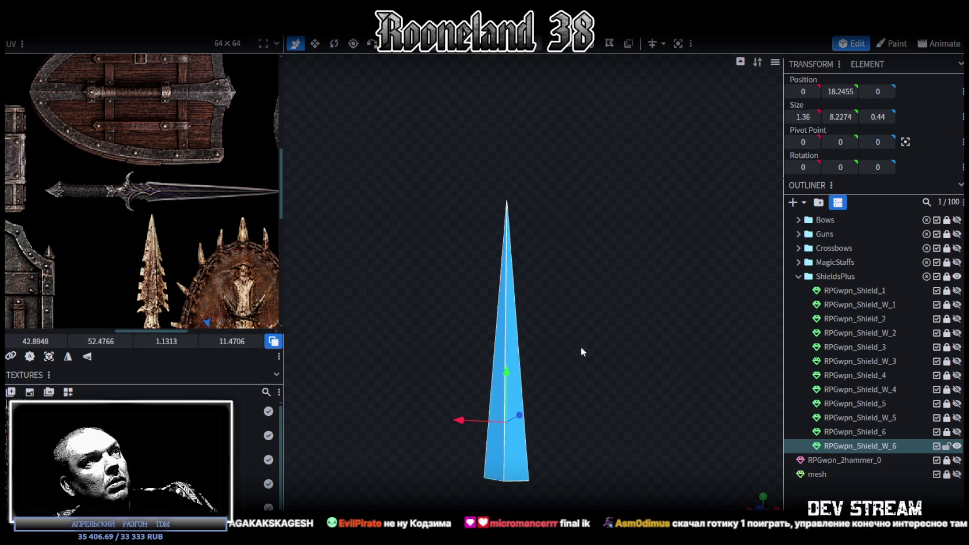
- Select the blade face and move its UV area onto the dagger texture, rotated 90°
drag(580, 346, 731, 490)
drag(640, 361, 572, 417)
scroll(603, 343, down, 3)
click(73, 361)
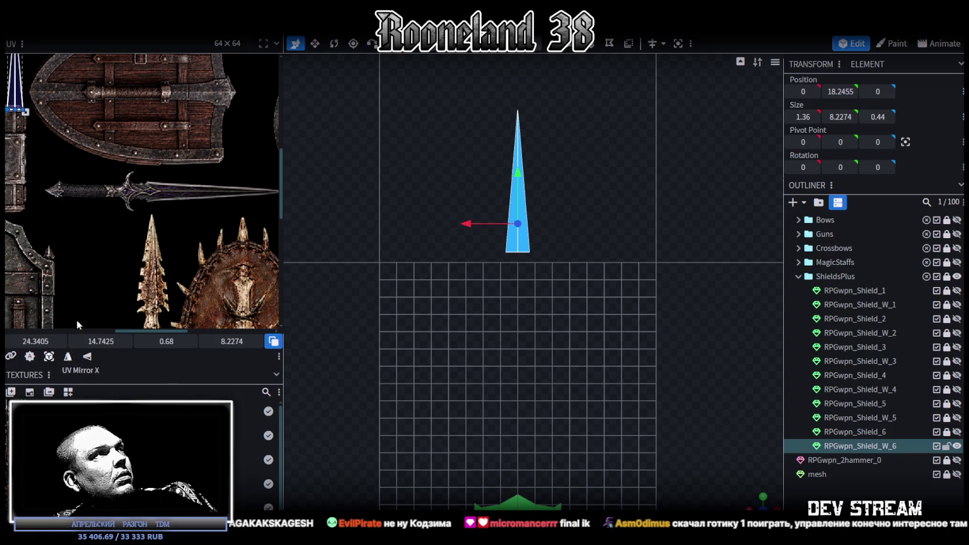
scroll(77, 319, down, 2)
scroll(83, 189, down, 1)
drag(66, 196, 160, 239)
right_click(146, 204)
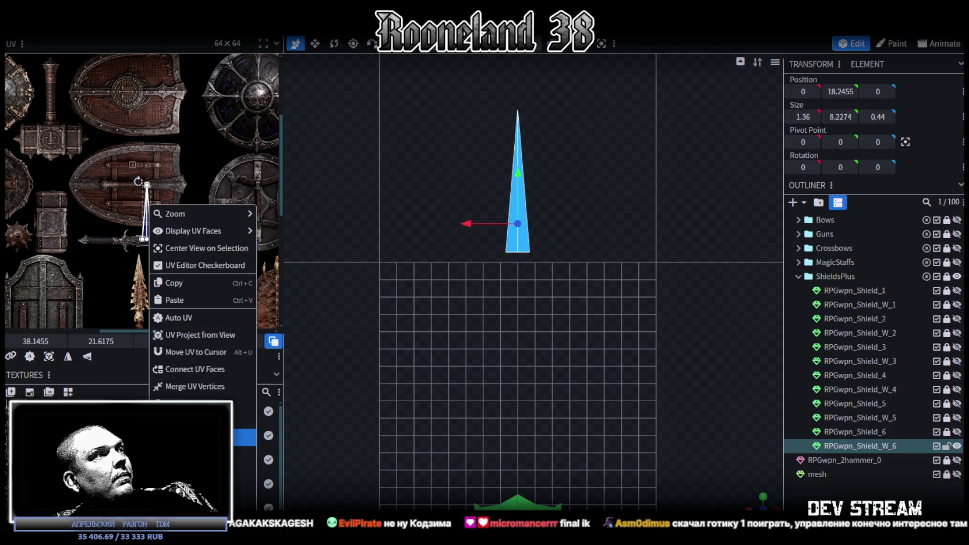
click(169, 229)
- Stretch the blade's UV area over the purple dagger blade strip and zoom in to check it
scroll(132, 247, up, 3)
mouse_move(108, 141)
mouse_down()
mouse_move(154, 243)
mouse_move(137, 232)
mouse_up()
scroll(139, 230, up, 3)
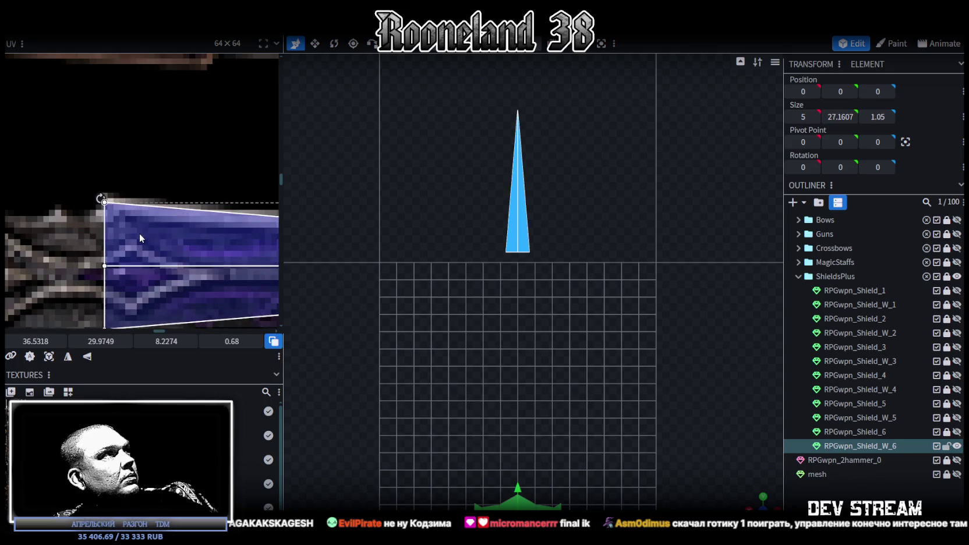
scroll(162, 256, down, 3)
mouse_move(162, 257)
middle_down()
mouse_move(54, 200)
mouse_move(198, 223)
mouse_move(119, 215)
middle_up()
mouse_move(138, 217)
mouse_down()
mouse_move(248, 220)
mouse_move(197, 269)
mouse_move(209, 261)
mouse_up()
scroll(123, 238, down, 3)
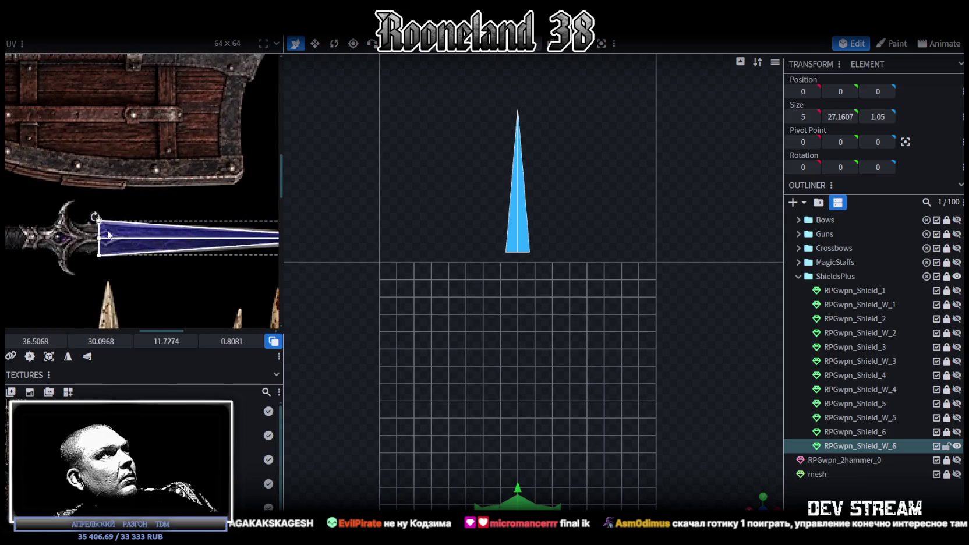
scroll(108, 235, up, 3)
scroll(129, 249, down, 3)
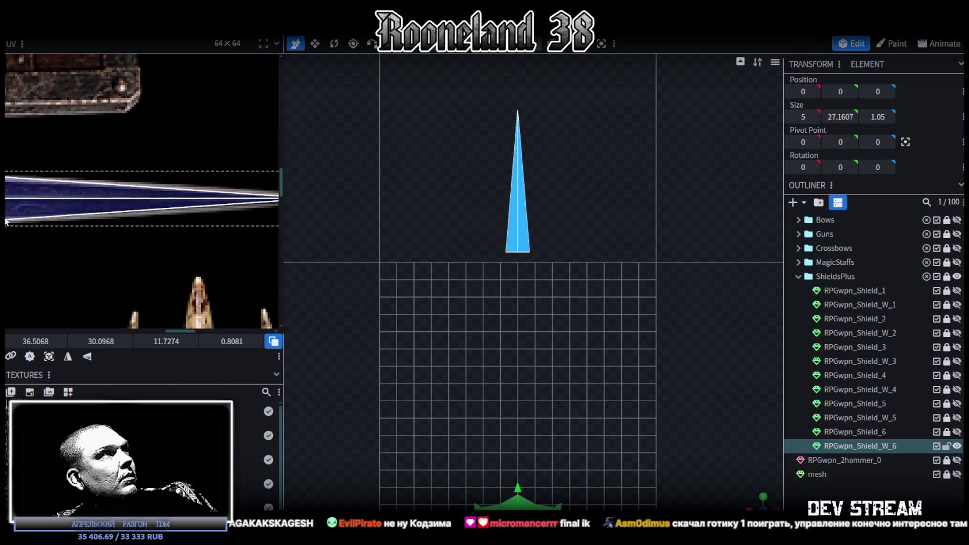
scroll(162, 237, up, 3)
scroll(162, 238, up, 1)
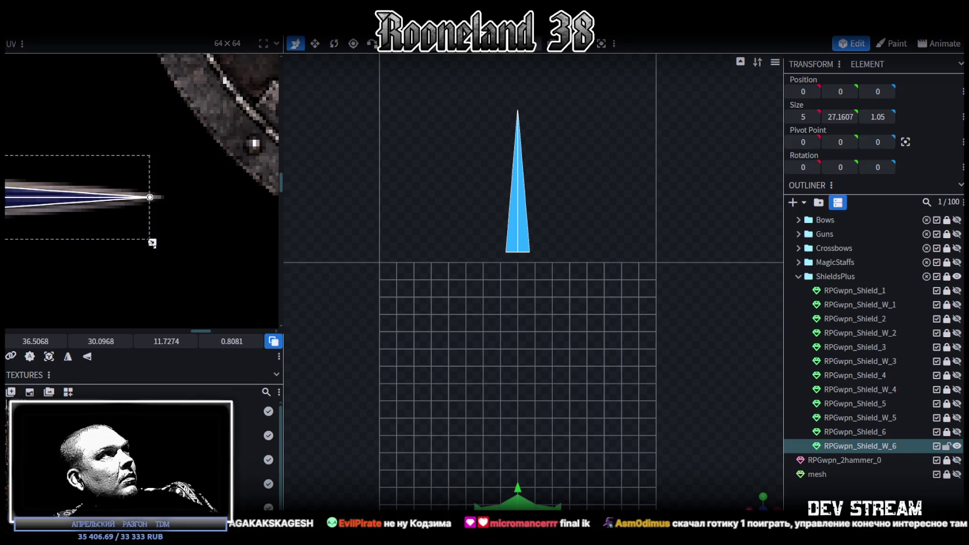
scroll(553, 301, up, 1)
scroll(562, 378, up, 1)
scroll(536, 350, up, 2)
scroll(509, 312, up, 2)
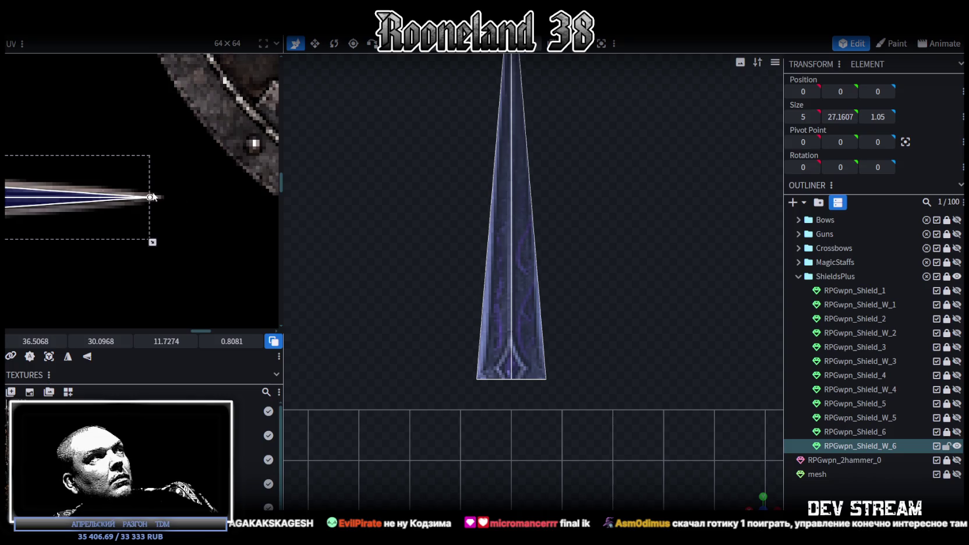
scroll(186, 207, down, 2)
scroll(240, 226, down, 1)
scroll(551, 385, up, 1)
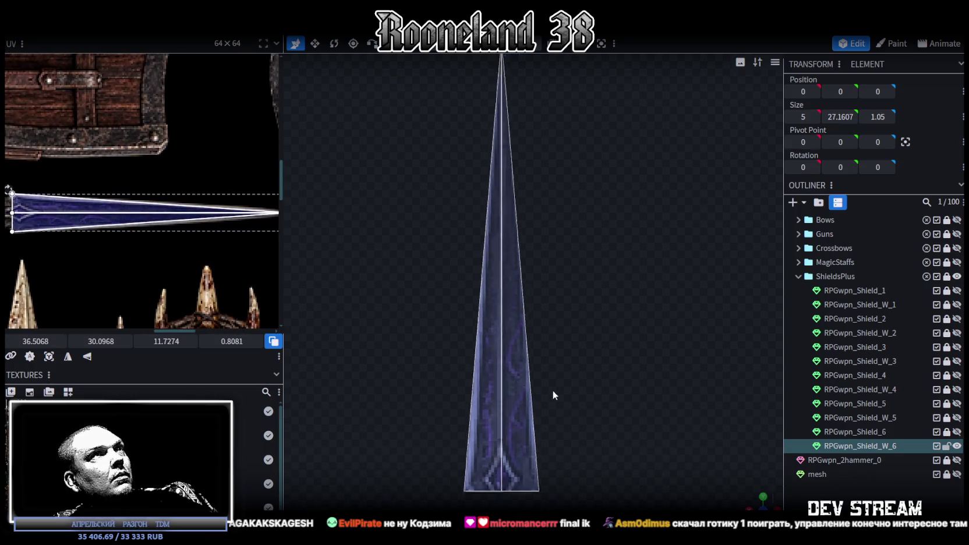
scroll(556, 372, down, 2)
- Inset the blade faces, raise the inset edge toward the tip and narrow it to 0.62 wide
ctrl+drag(473, 115, 574, 227)
click(574, 52)
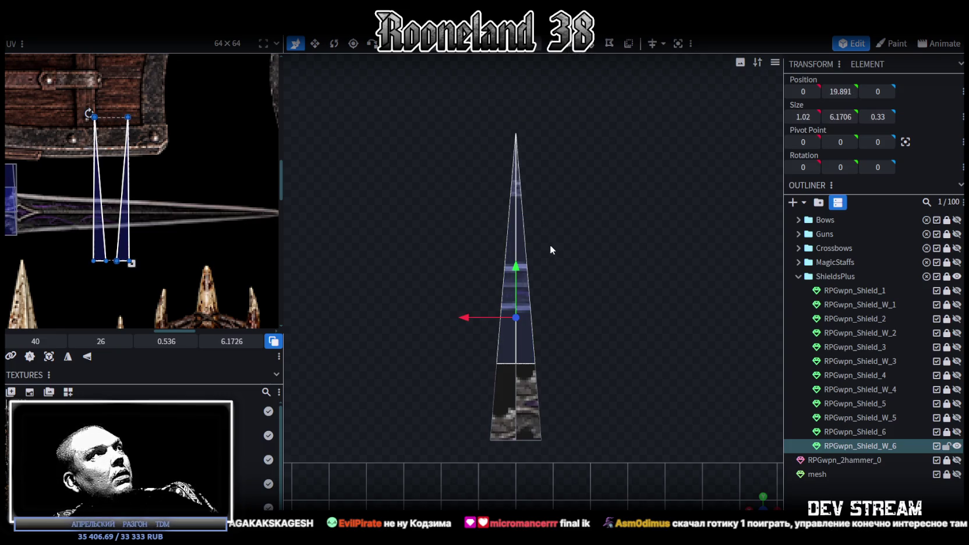
ctrl+drag(481, 386, 587, 330)
drag(515, 317, 524, 170)
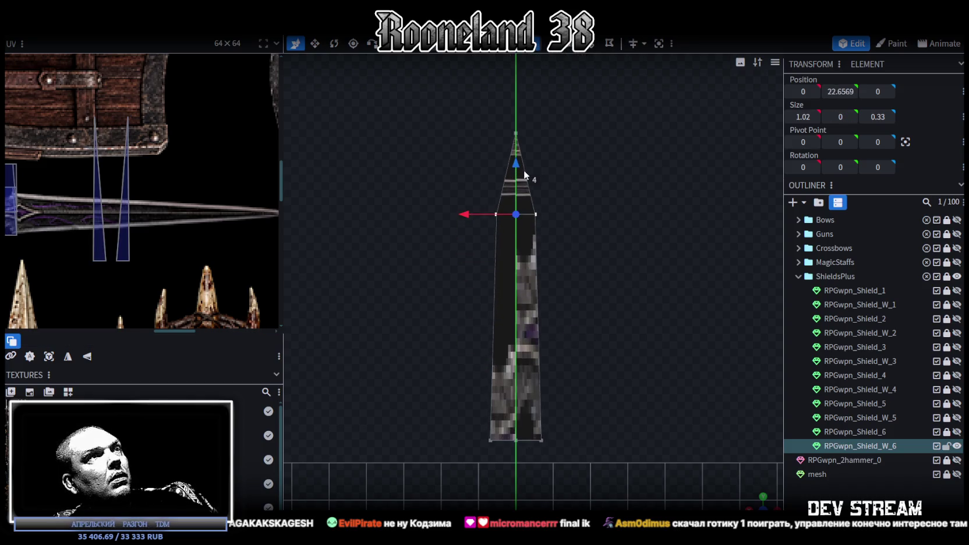
drag(739, 477, 578, 256)
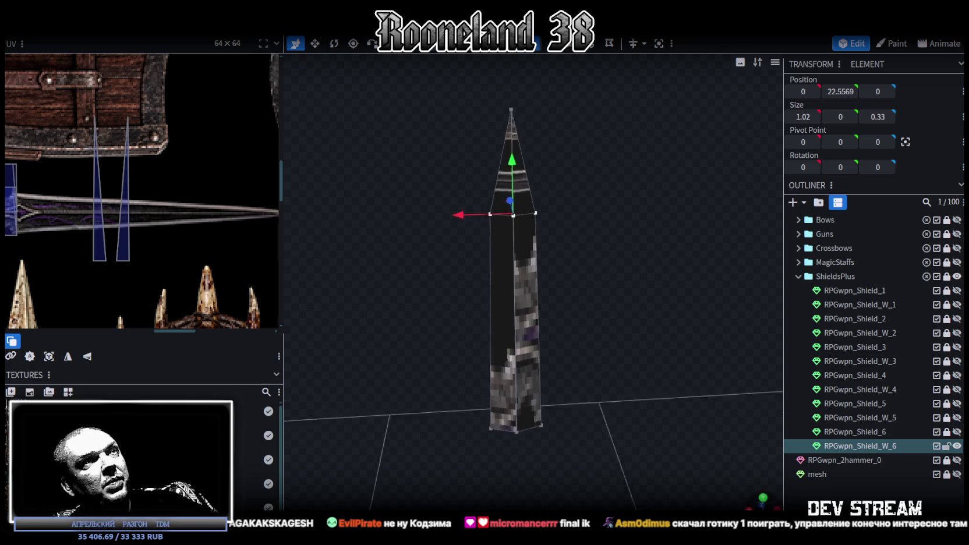
key(v)
drag(558, 220, 548, 218)
key(KP_1)
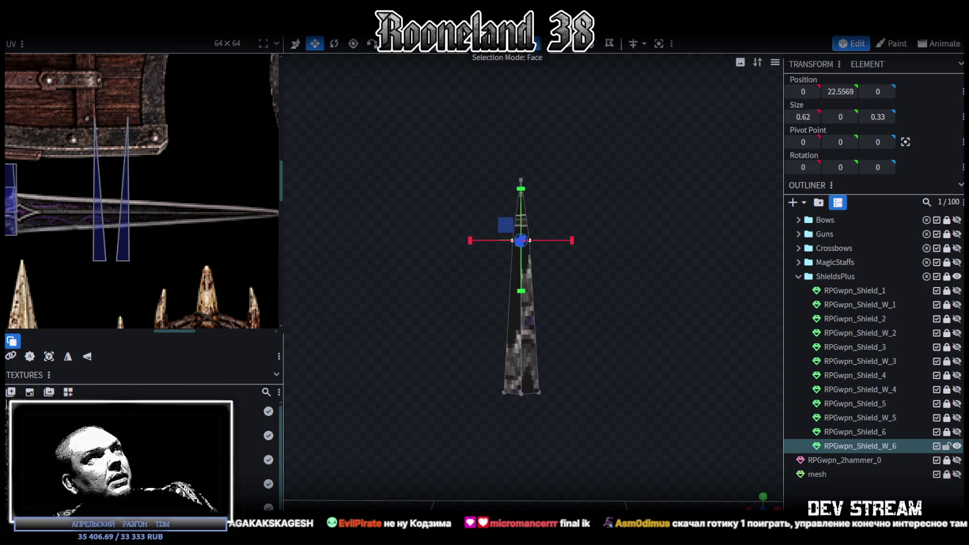
- Select all the blade spike faces and apply UV Project From View to them
drag(465, 140, 583, 317)
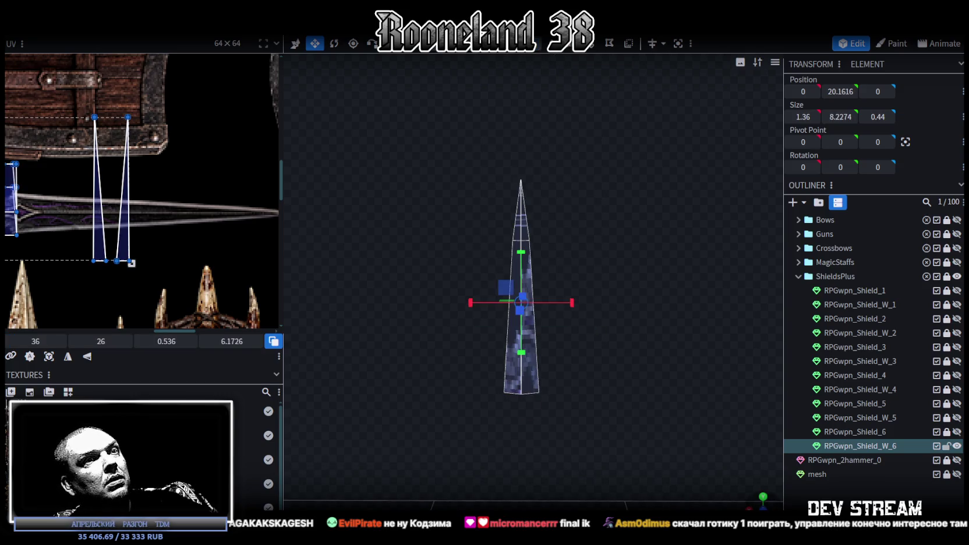
scroll(572, 60, up, 3)
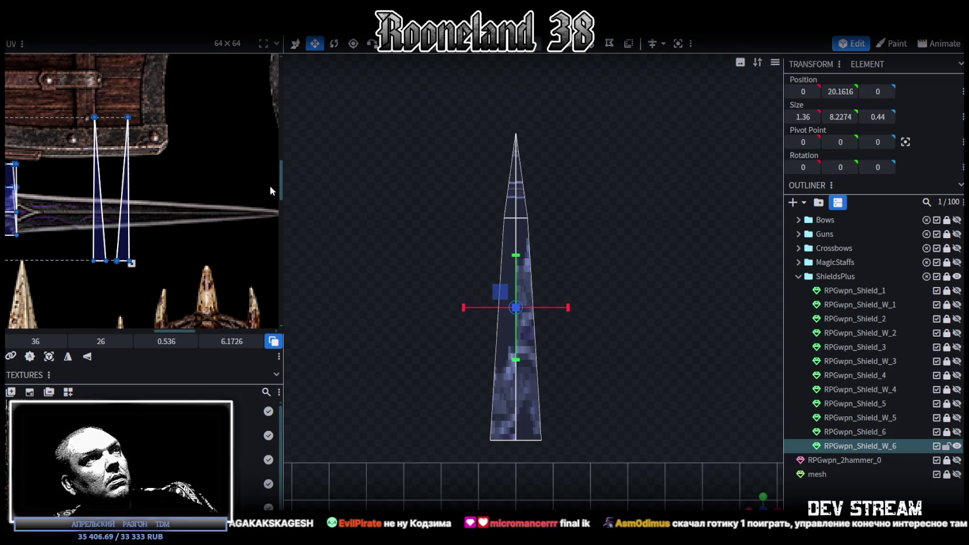
click(85, 356)
scroll(82, 266, down, 3)
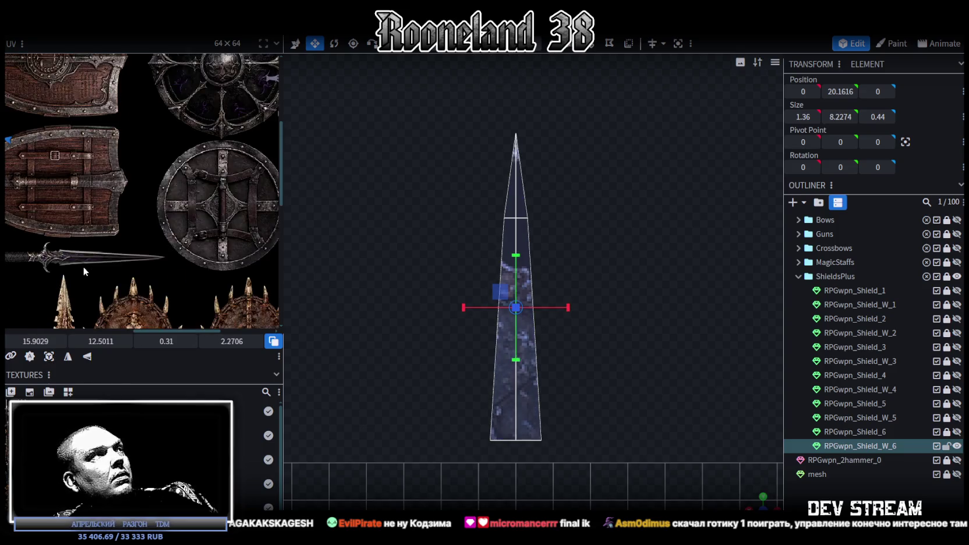
right_click(59, 182)
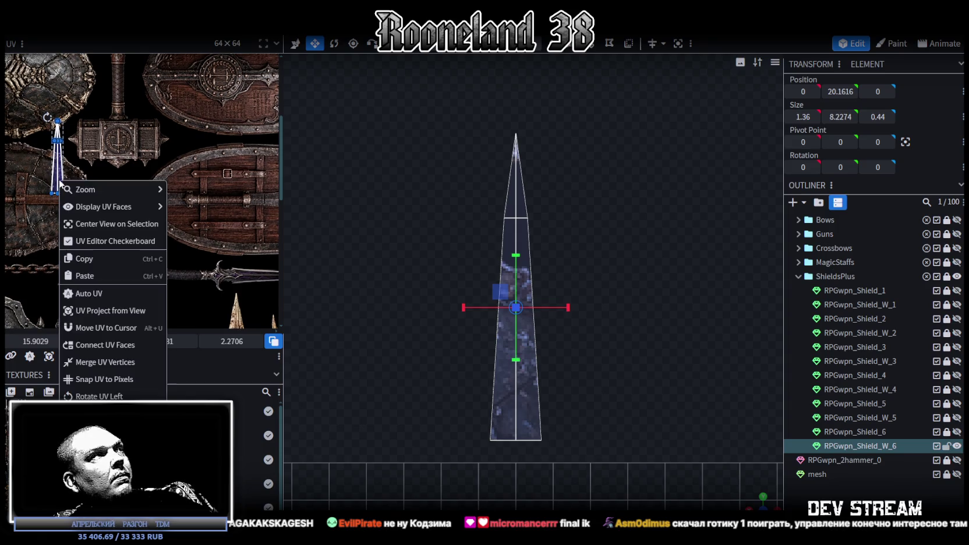
- Rotate the blade's UV island horizontal and stretch it over the dark sword-blade texture
click(87, 396)
drag(57, 156, 175, 243)
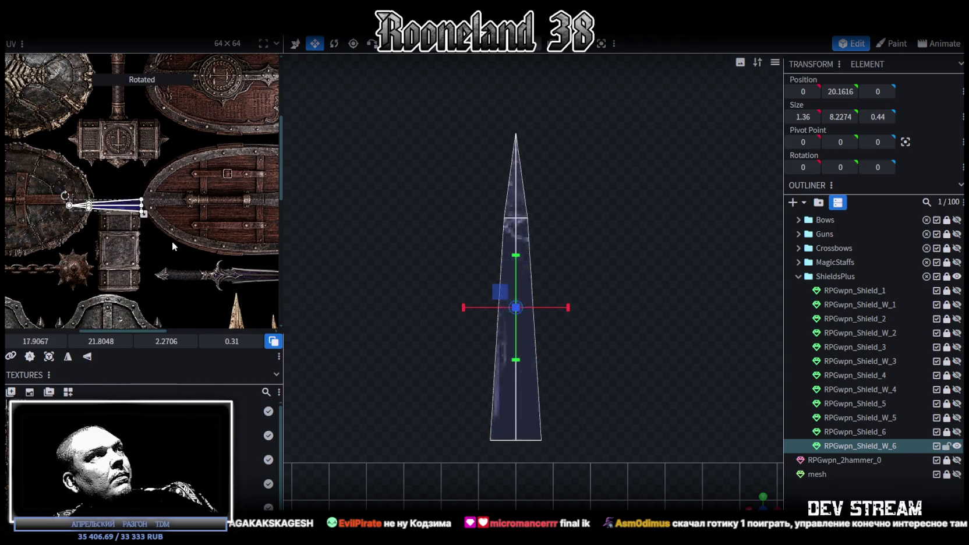
key(ctrl+z)
key(ctrl+z)
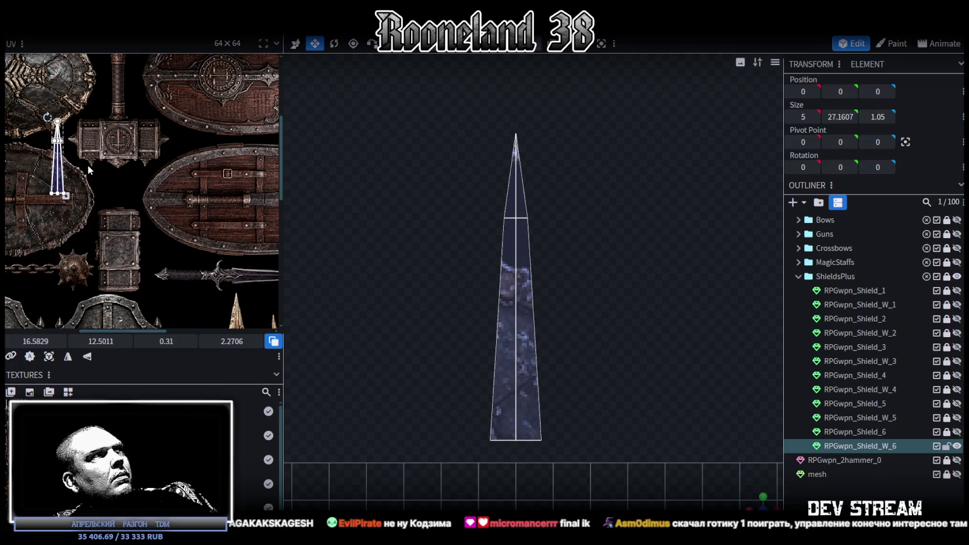
right_click(63, 171)
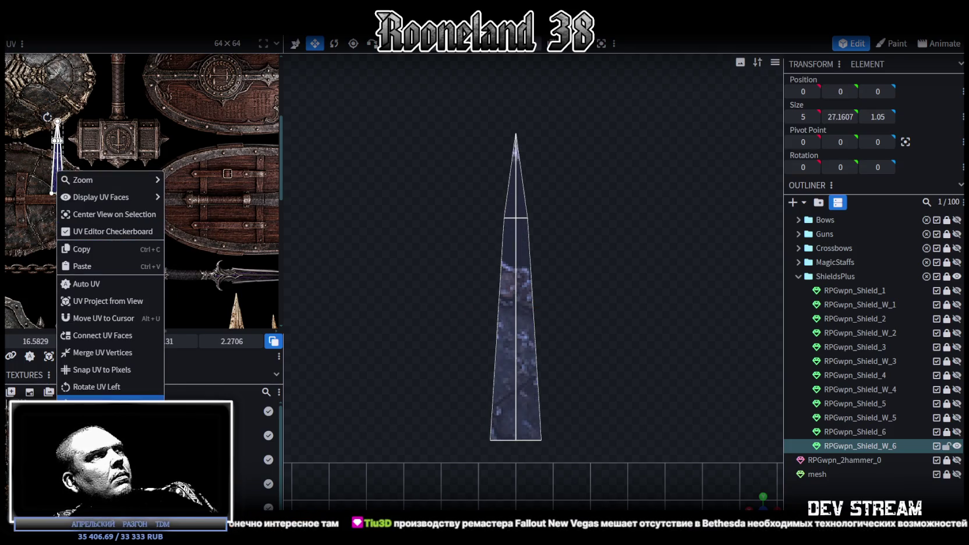
click(96, 385)
mouse_move(51, 161)
mouse_down()
mouse_move(179, 252)
mouse_move(209, 239)
mouse_up()
scroll(215, 256, up, 3)
scroll(165, 239, up, 2)
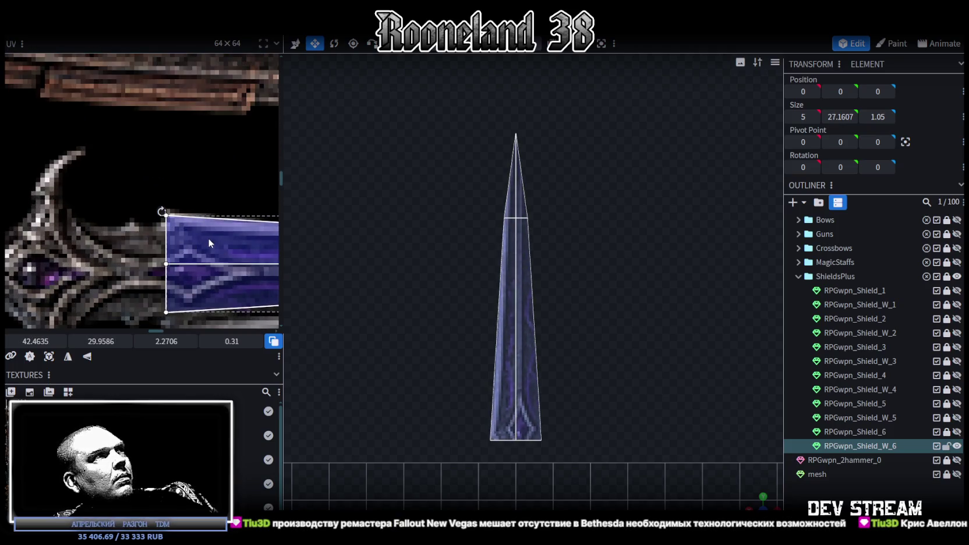
scroll(230, 260, down, 3)
scroll(230, 261, down, 3)
middle_drag(192, 244, 32, 227)
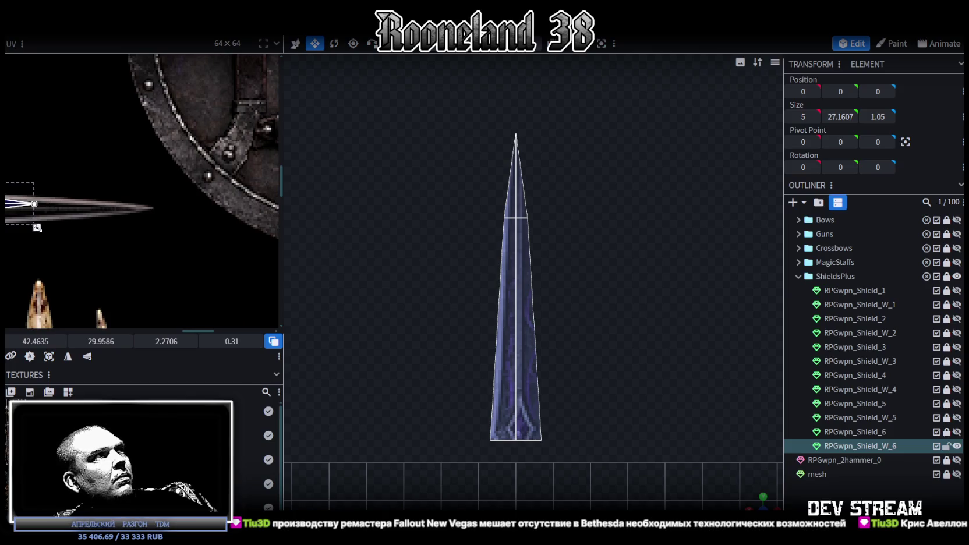
drag(37, 227, 148, 236)
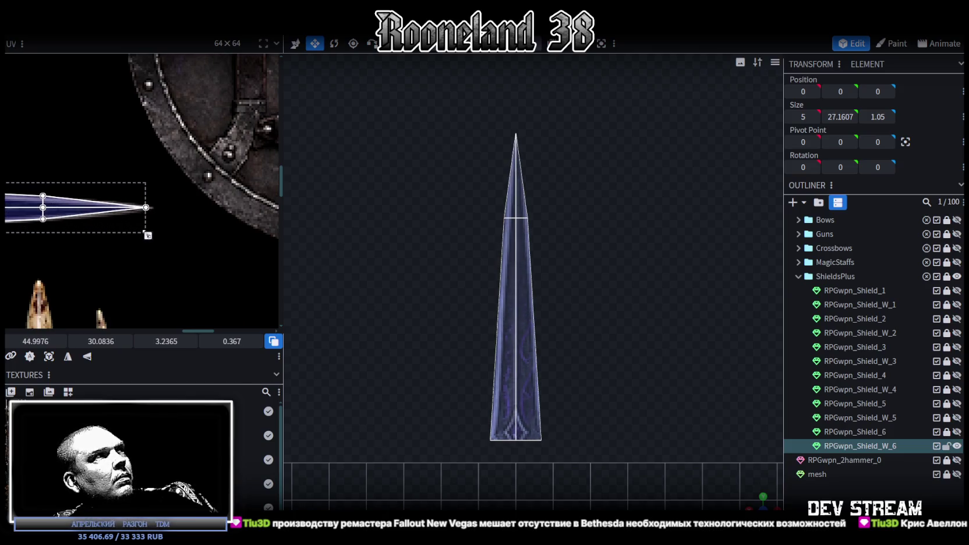
scroll(86, 216, up, 2)
scroll(145, 239, up, 1)
drag(182, 246, 193, 244)
scroll(124, 223, up, 1)
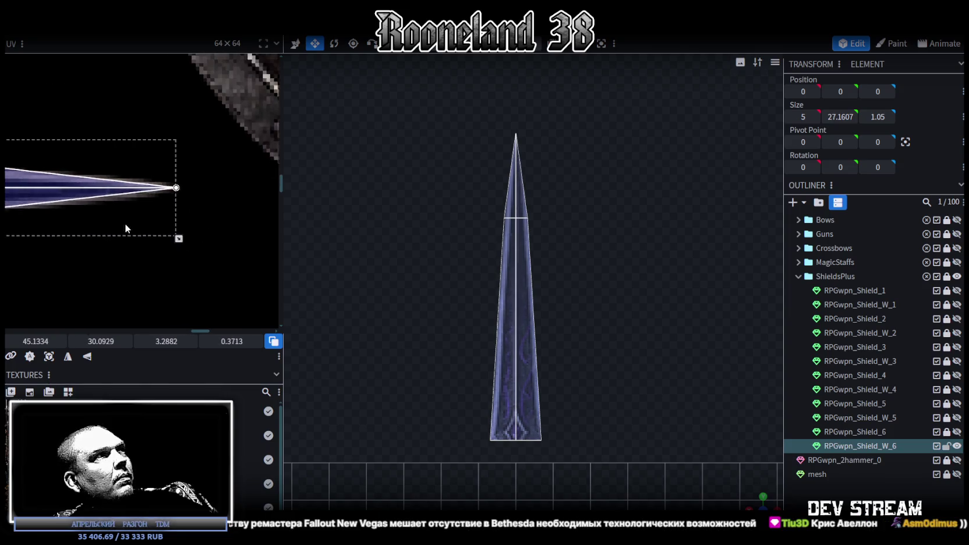
scroll(140, 186, up, 1)
scroll(158, 152, up, 1)
- Move the top UV vertex onto the blade edge and select the vertices at the hilt junction
click(176, 173)
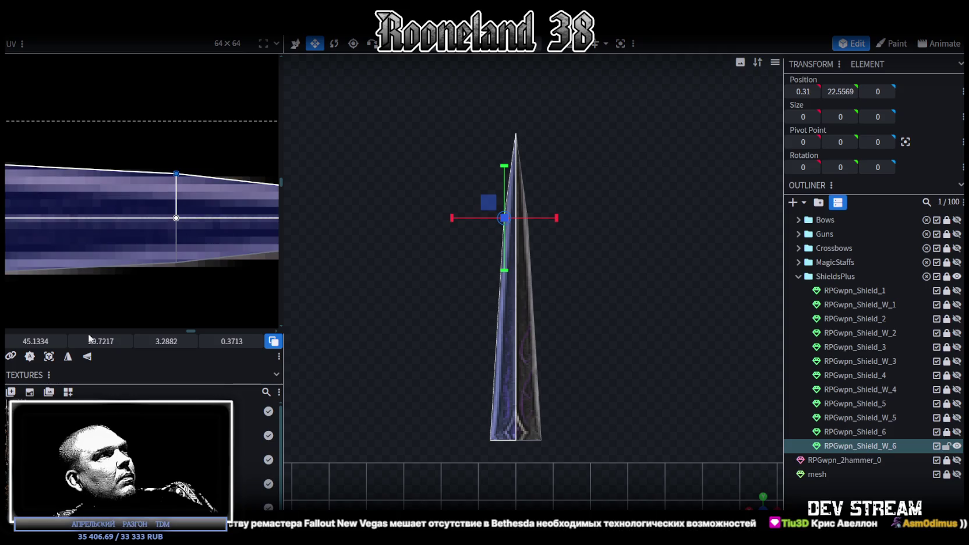
drag(101, 341, 136, 280)
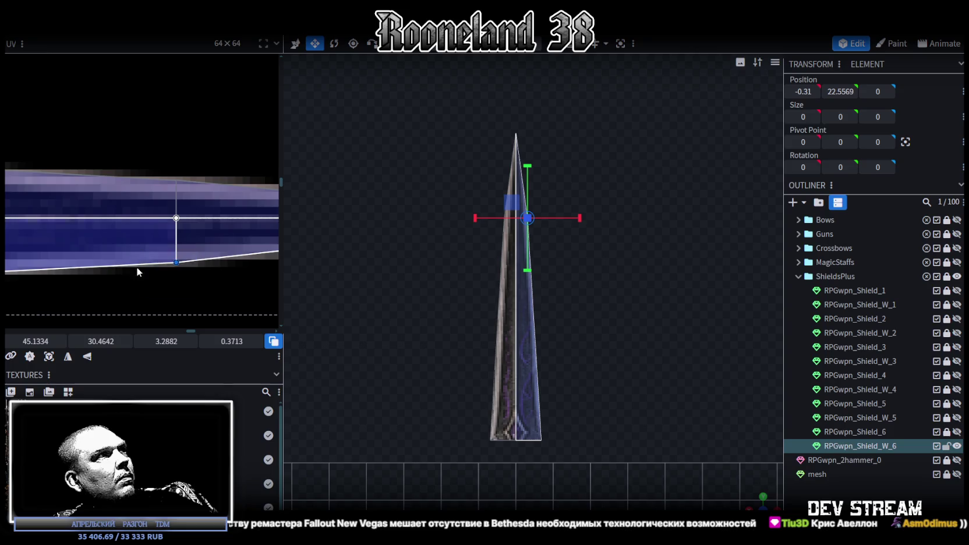
scroll(120, 284, down, 3)
middle_drag(160, 275, 224, 272)
scroll(78, 249, up, 2)
scroll(102, 265, up, 2)
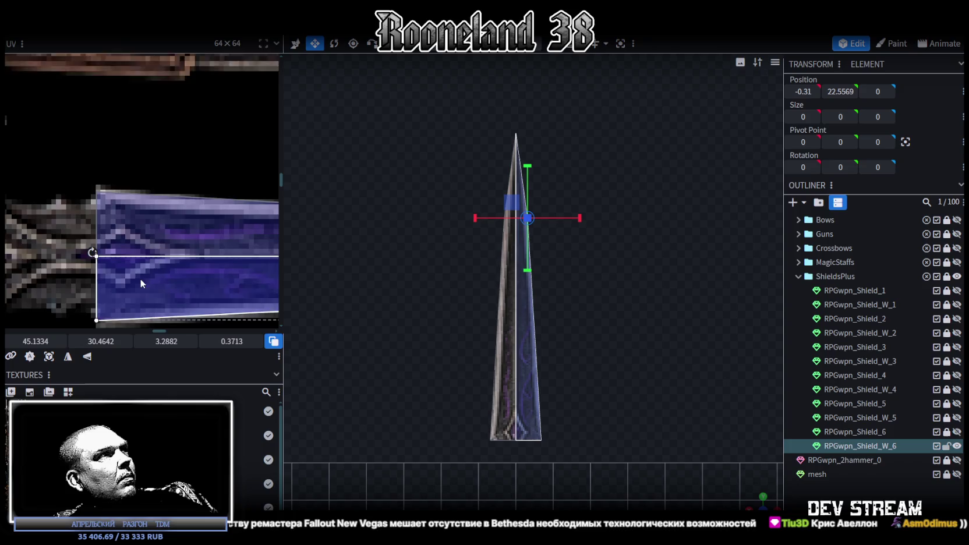
middle_drag(140, 282, 114, 233)
drag(30, 125, 92, 299)
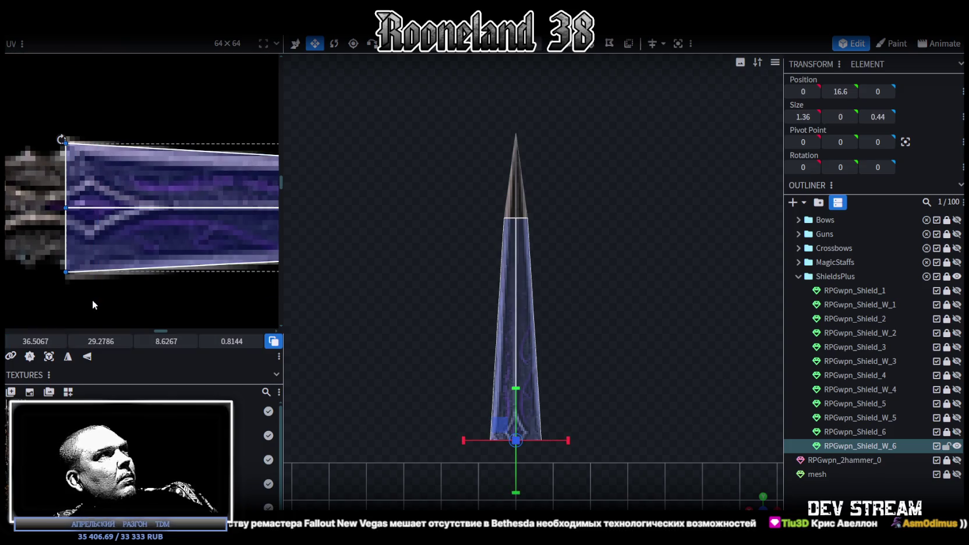
scroll(94, 278, down, 2)
scroll(756, 493, up, 1)
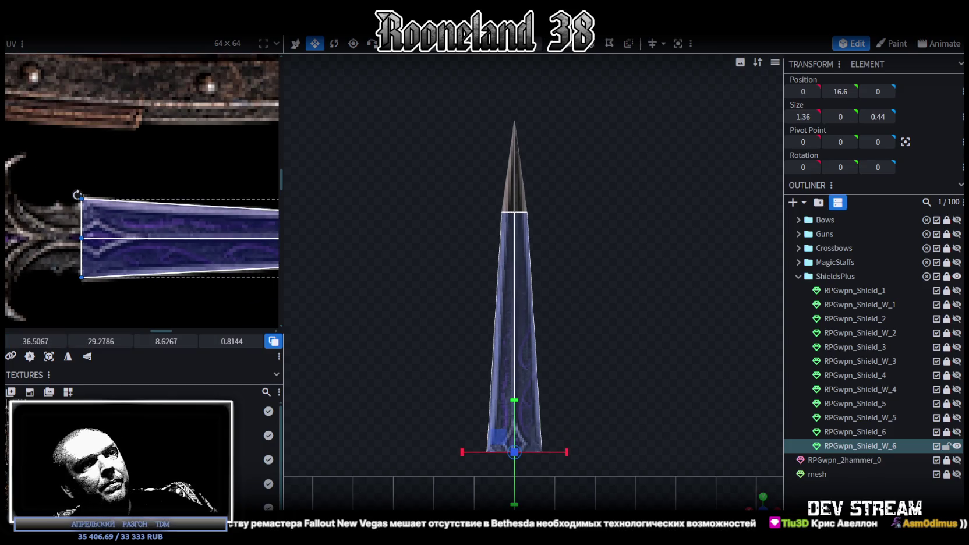
scroll(221, 222, down, 2)
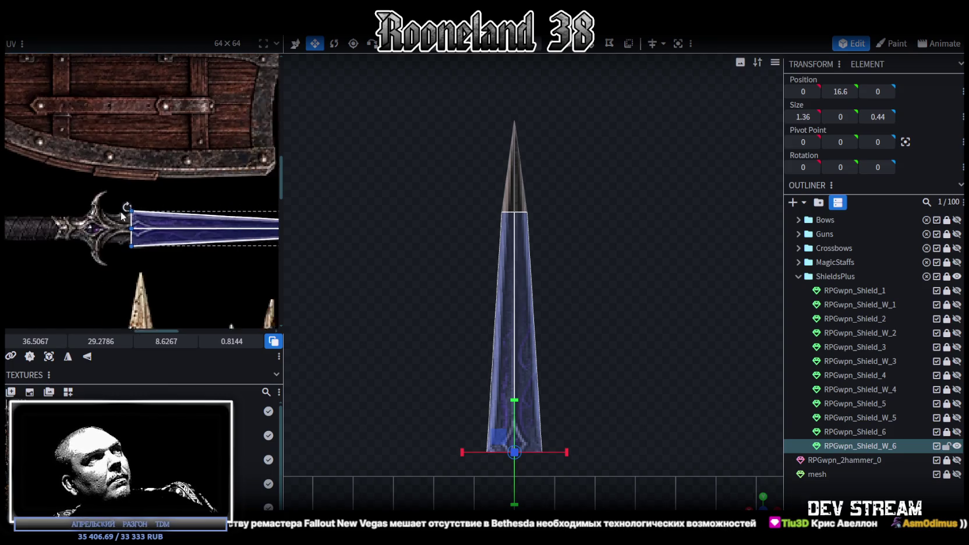
scroll(136, 236, up, 3)
scroll(167, 223, up, 2)
middle_drag(203, 227, 165, 228)
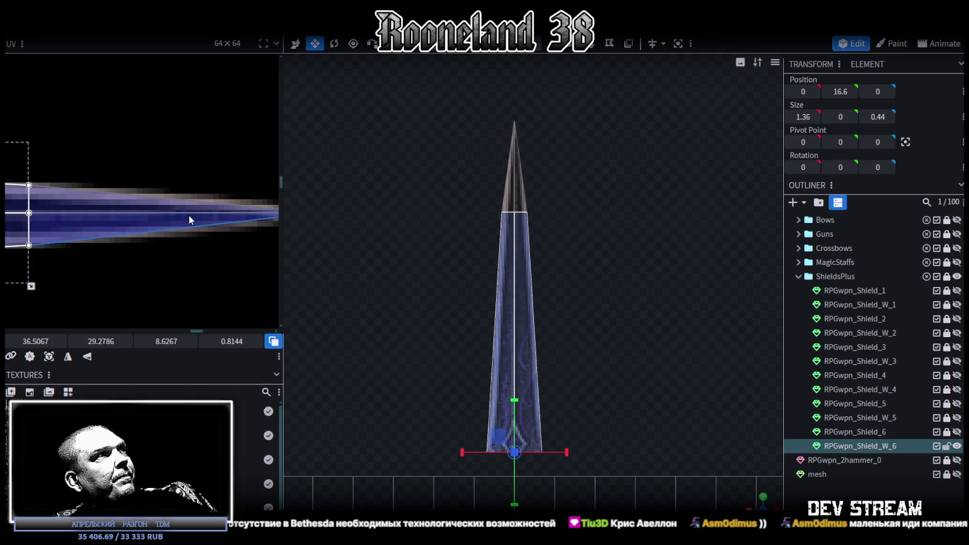
scroll(189, 216, down, 3)
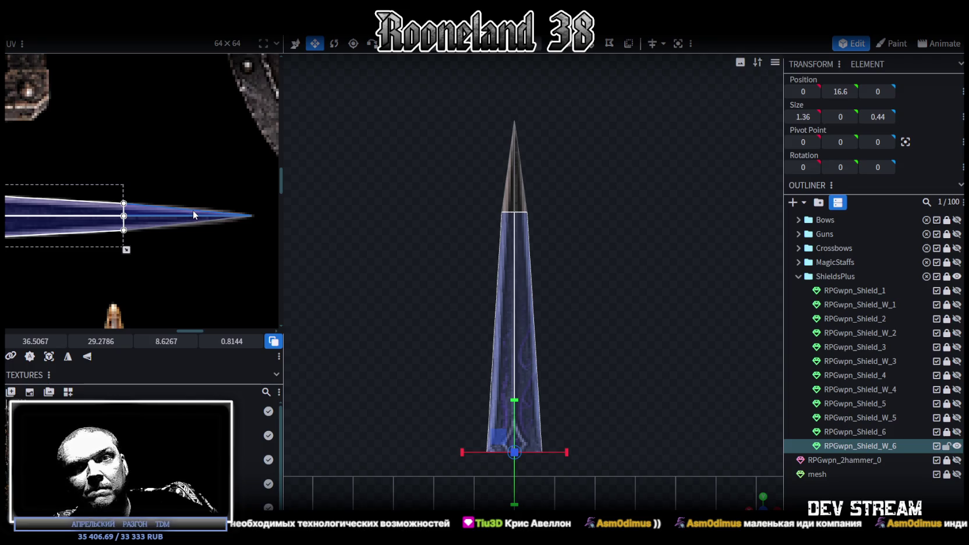
- Shift the blade tip face's UV so the tip maps onto the dagger strip's tip
click(830, 480)
scroll(700, 418, down, 3)
mouse_move(761, 504)
mouse_down()
mouse_move(444, 365)
mouse_move(673, 346)
mouse_move(526, 460)
mouse_up()
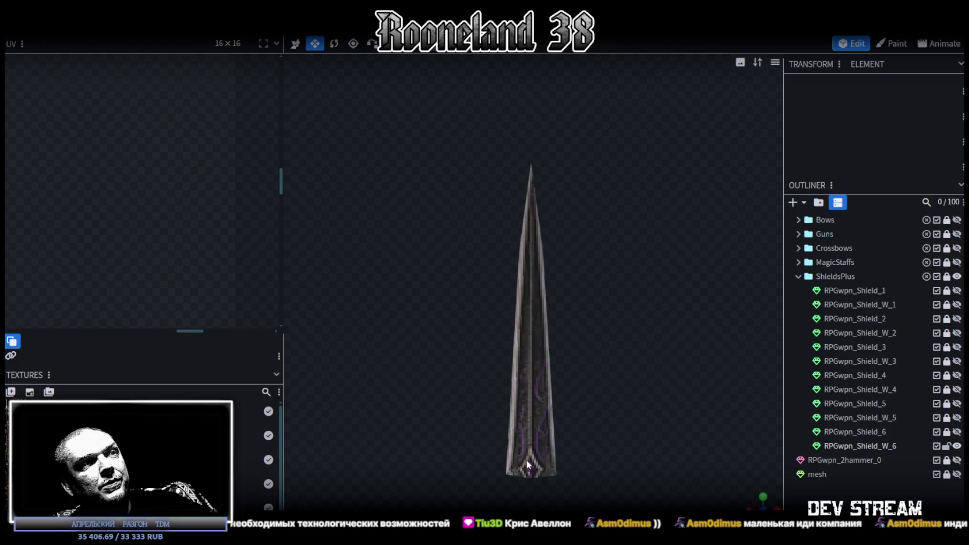
click(526, 460)
drag(596, 417, 600, 373)
drag(541, 150, 574, 217)
scroll(232, 211, up, 2)
click(260, 210)
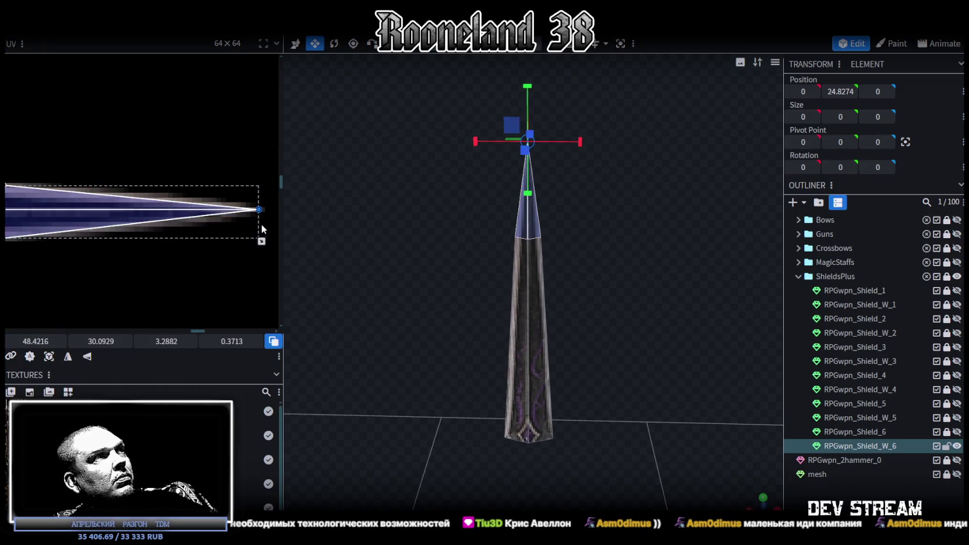
mouse_move(261, 211)
mouse_down()
mouse_move(249, 210)
mouse_move(260, 210)
mouse_up()
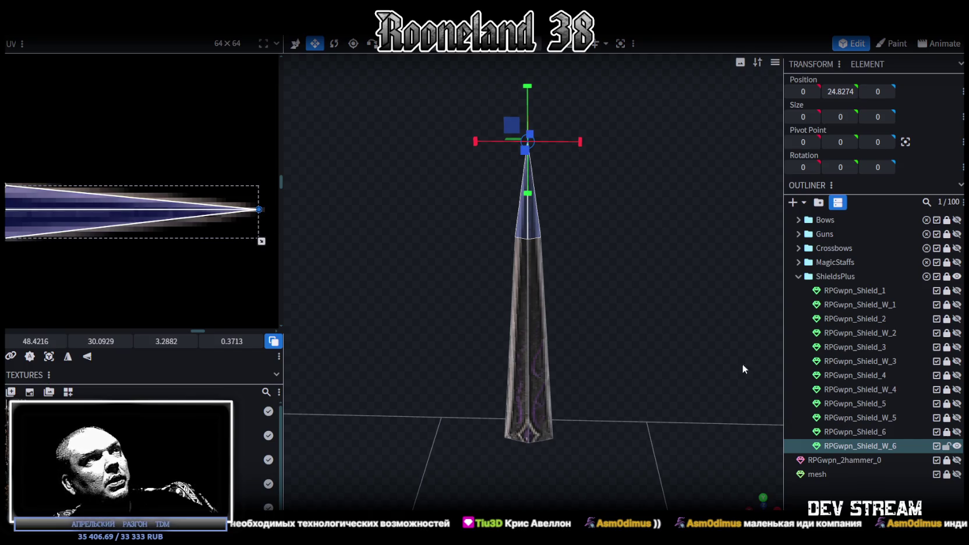
click(614, 393)
click(539, 408)
mouse_move(619, 366)
mouse_down()
mouse_move(424, 371)
mouse_move(637, 381)
mouse_up()
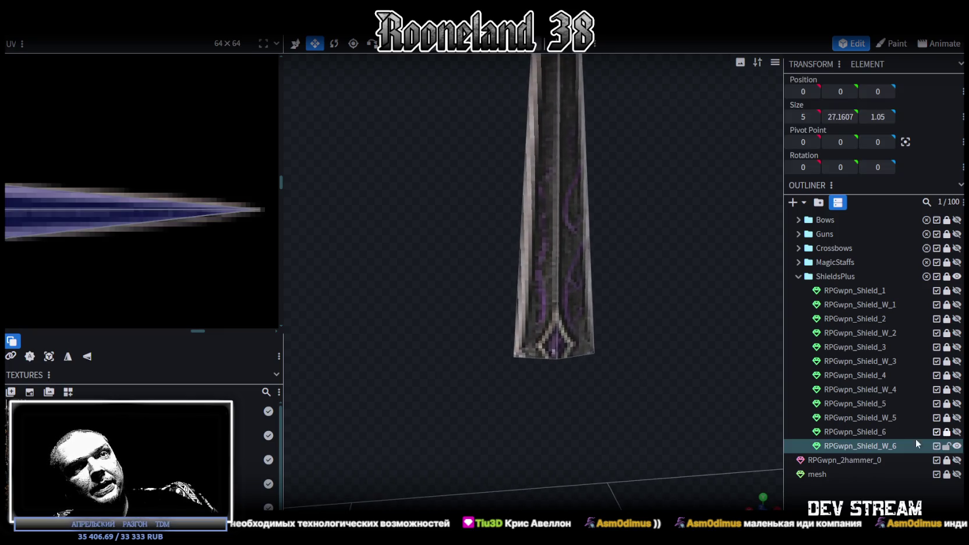
- Select the RPGwpn_Shield_W_6 mesh and zoom out to show the whole sword
click(956, 445)
scroll(590, 427, down, 3)
mouse_move(590, 427)
mouse_down()
mouse_move(573, 260)
mouse_move(579, 392)
mouse_move(541, 341)
mouse_up()
scroll(133, 237, down, 3)
scroll(156, 227, down, 2)
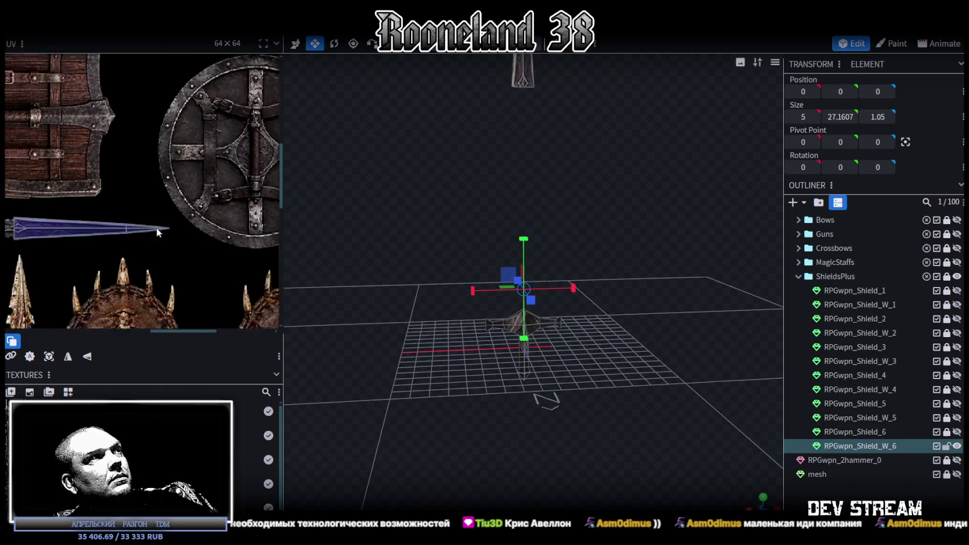
- Switch to face selection and add a loop cut across the sword handle
scroll(602, 441, up, 2)
mouse_move(602, 442)
mouse_down()
mouse_move(634, 386)
mouse_move(617, 352)
mouse_move(663, 426)
mouse_up()
scroll(634, 386, up, 3)
key(2)
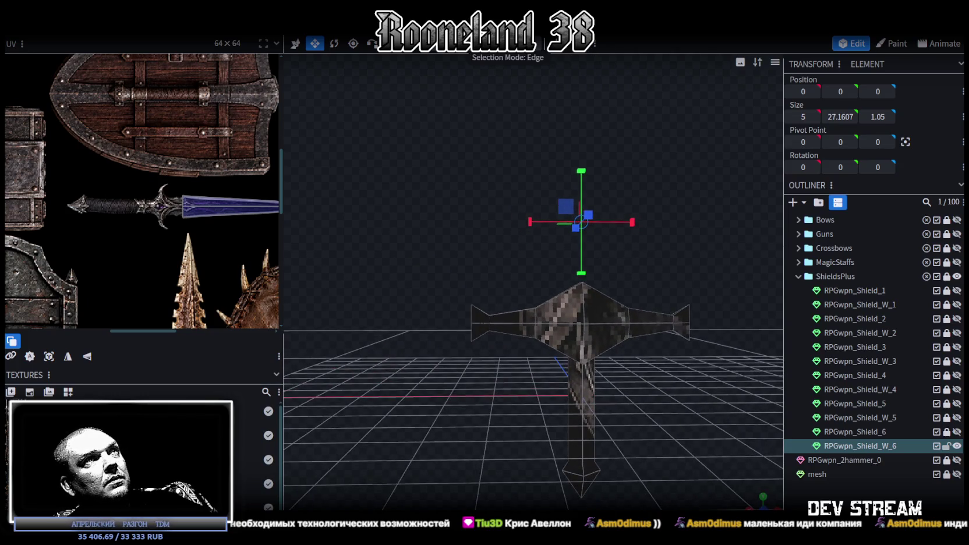
drag(644, 354, 618, 230)
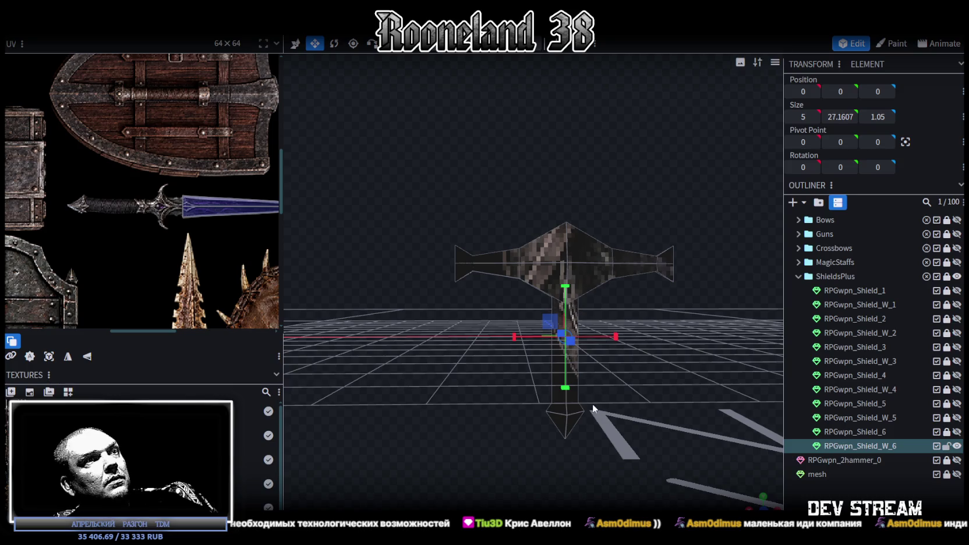
click(576, 364)
click(573, 54)
- Select the handle faces and place their UV, rotated horizontal, over the sword grip texture
mouse_move(633, 424)
mouse_down()
mouse_move(630, 305)
mouse_move(585, 410)
mouse_up()
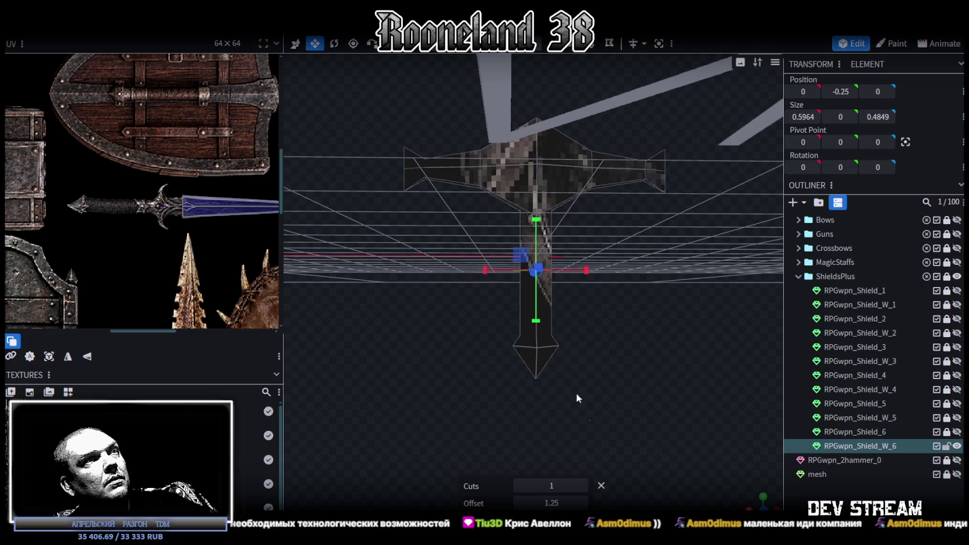
click(538, 338)
mouse_move(538, 337)
mouse_down()
mouse_move(530, 370)
mouse_move(565, 417)
mouse_move(579, 188)
mouse_up()
click(49, 356)
scroll(87, 262, down, 3)
scroll(146, 190, up, 2)
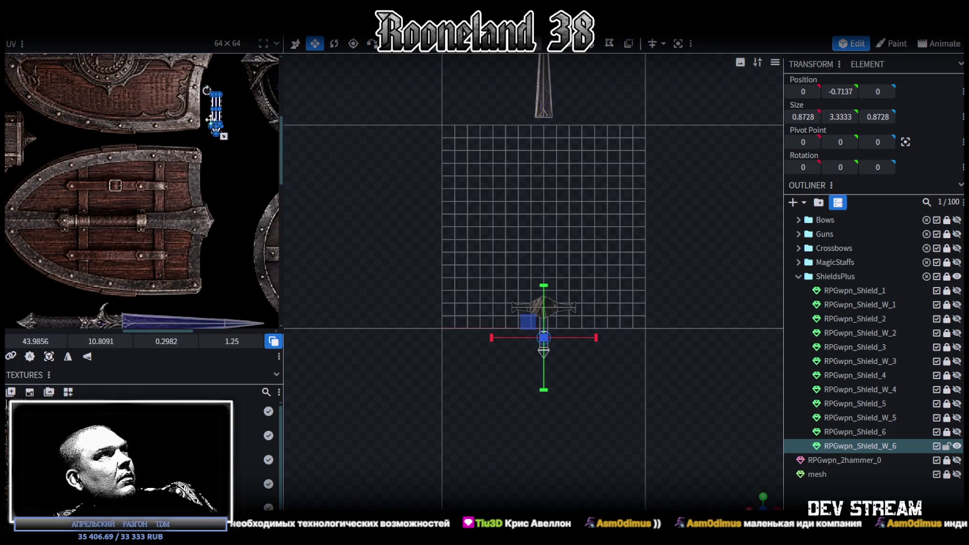
drag(199, 128, 70, 256)
scroll(116, 207, up, 2)
scroll(123, 233, up, 2)
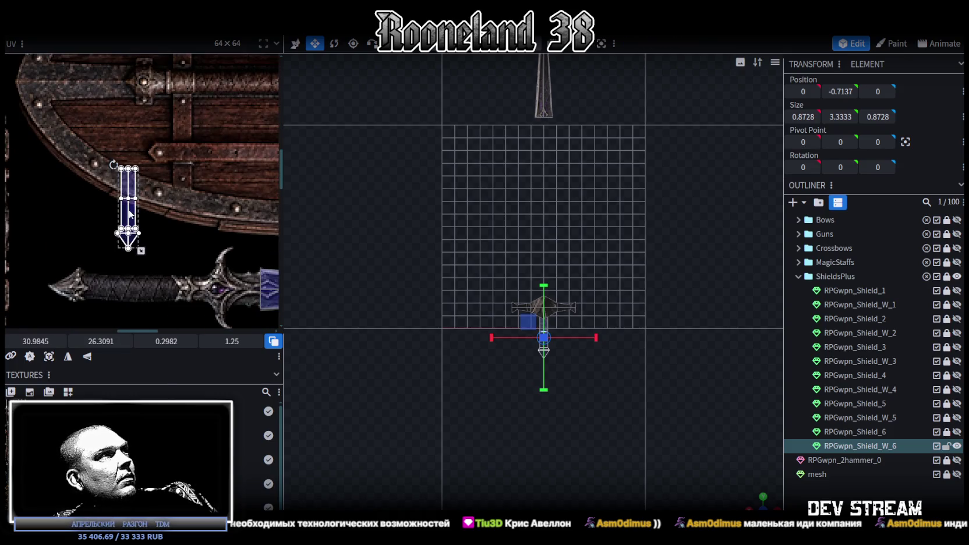
right_click(129, 205)
click(175, 420)
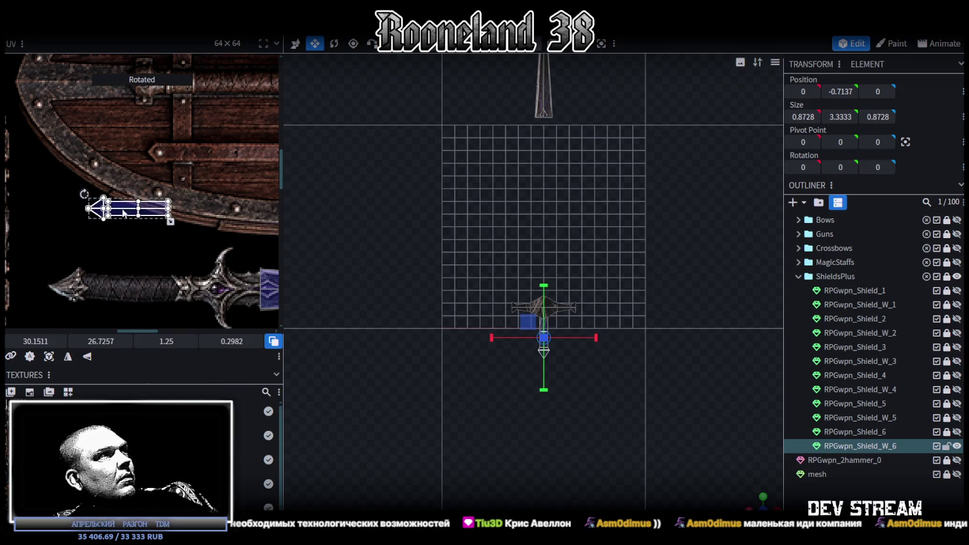
drag(127, 206, 96, 283)
- Stretch the handle UV to cover the whole grip and nudge it up two steps
scroll(161, 312, up, 1)
scroll(159, 286, down, 1)
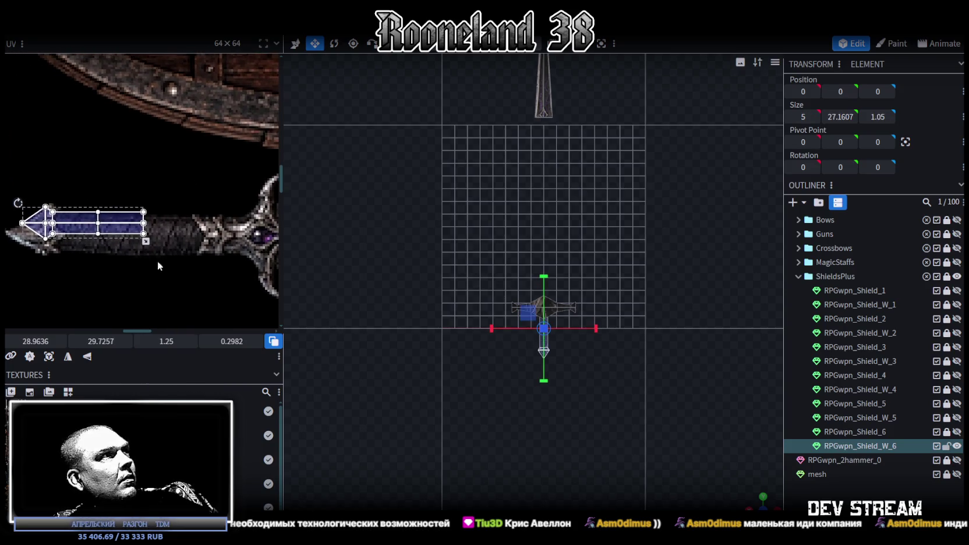
mouse_move(82, 244)
mouse_down()
mouse_move(97, 244)
mouse_move(78, 228)
mouse_up()
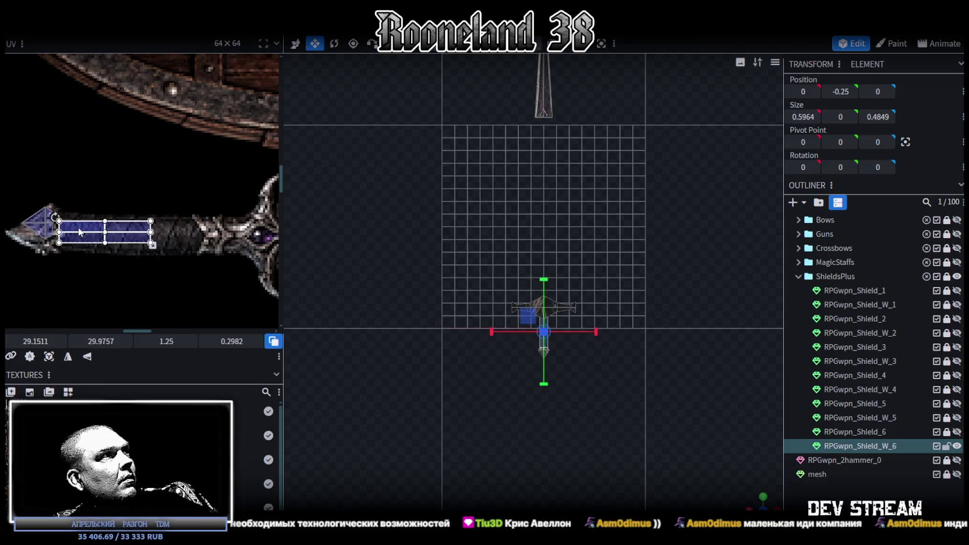
drag(150, 240, 255, 256)
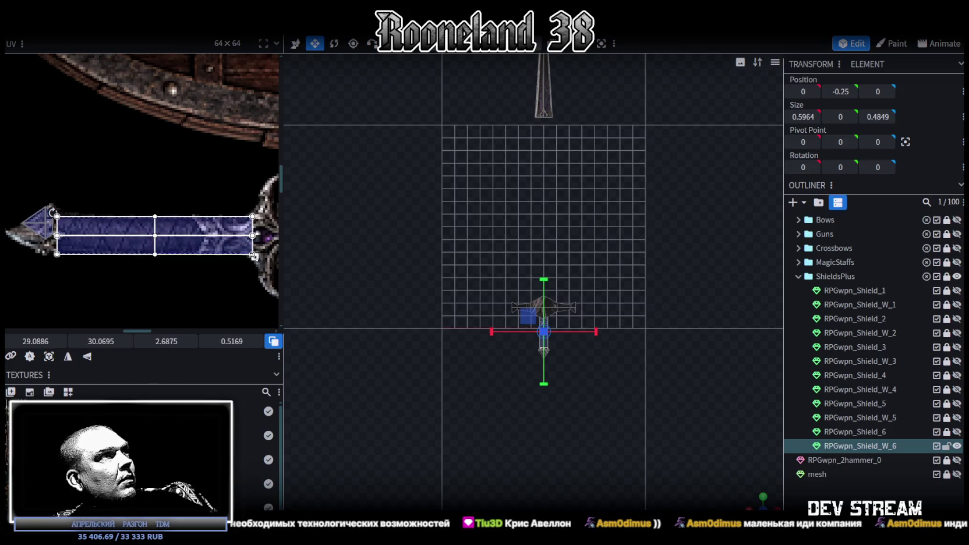
scroll(139, 210, up, 3)
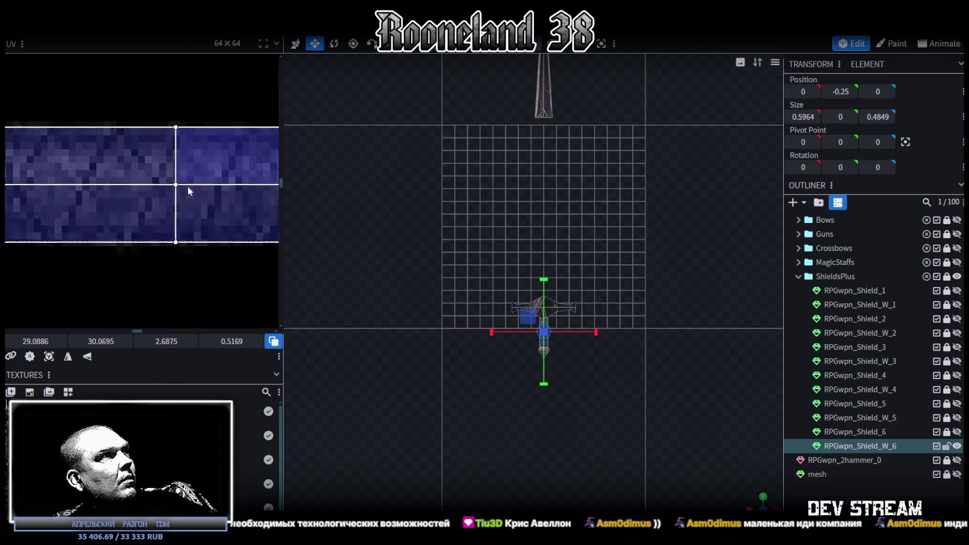
scroll(184, 180, up, 1)
middle_drag(34, 219, 165, 202)
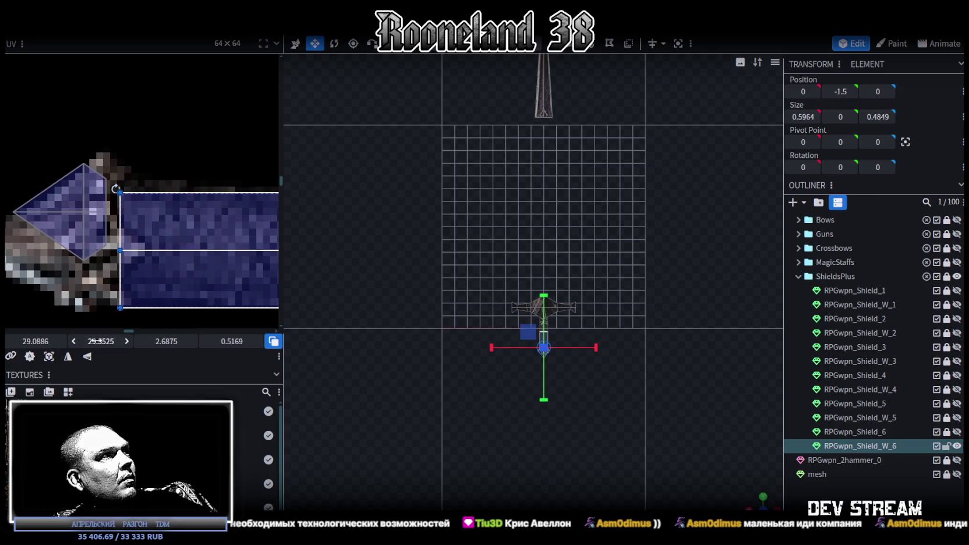
click(73, 341)
click(73, 341)
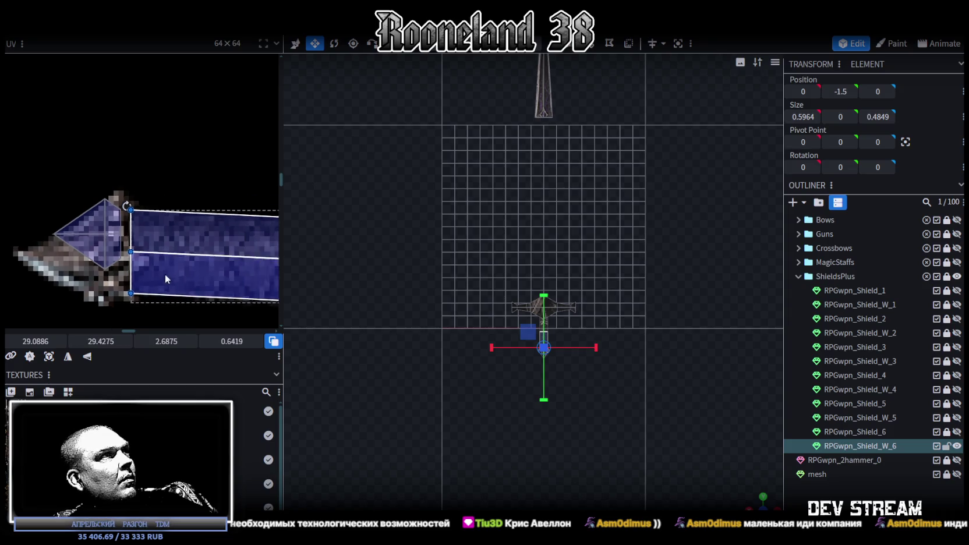
mouse_move(175, 252)
middle_down()
mouse_move(22, 252)
mouse_move(108, 248)
mouse_move(78, 242)
middle_up()
scroll(33, 212, down, 2)
scroll(33, 217, up, 2)
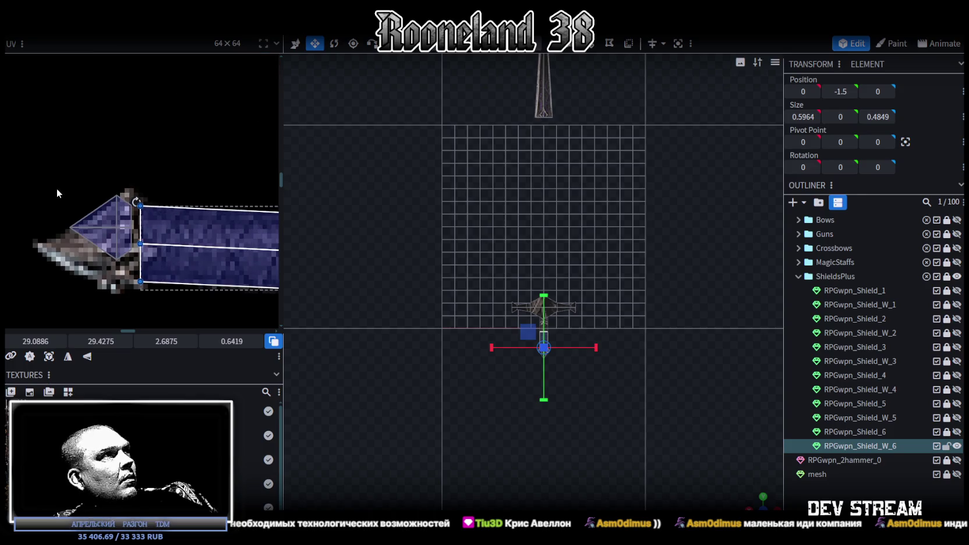
- Fit the pommel's diamond face UV over the dagger-tip texture, sized 1.1333 by 0.7176
click(117, 231)
drag(125, 235, 141, 292)
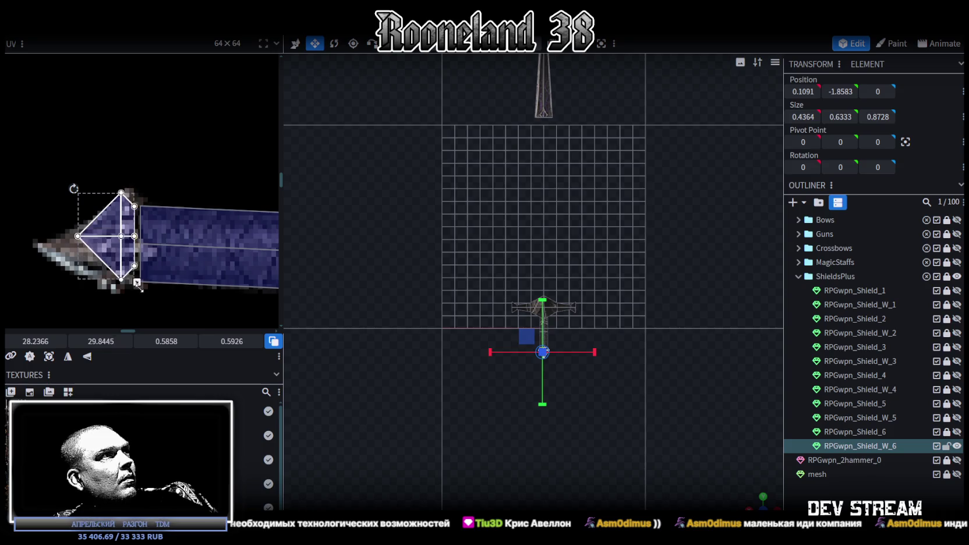
middle_drag(81, 240, 140, 242)
click(138, 242)
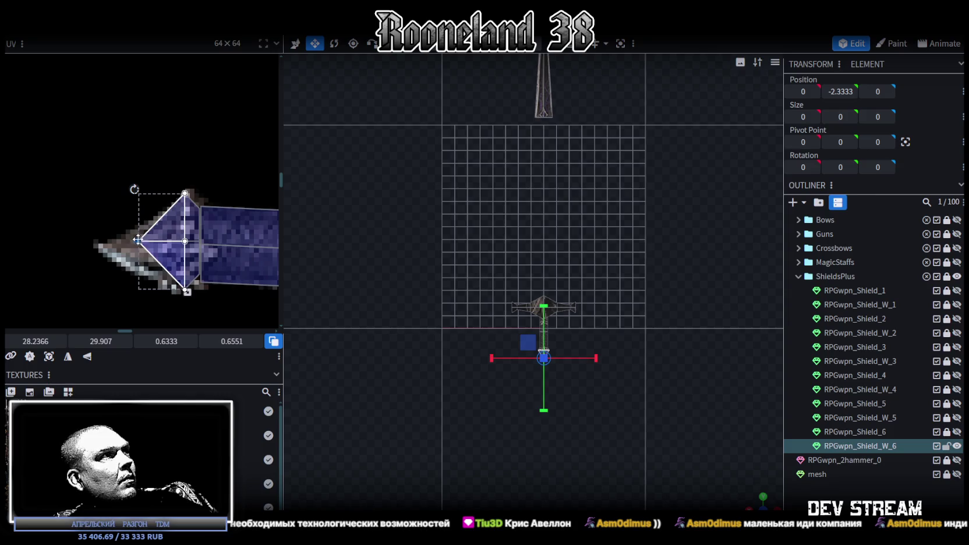
drag(140, 242, 103, 249)
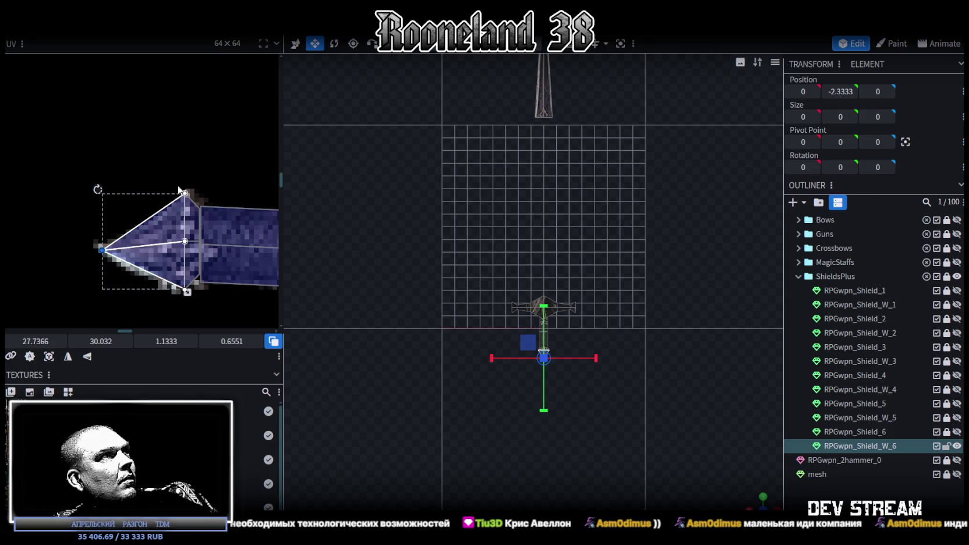
drag(185, 192, 185, 198)
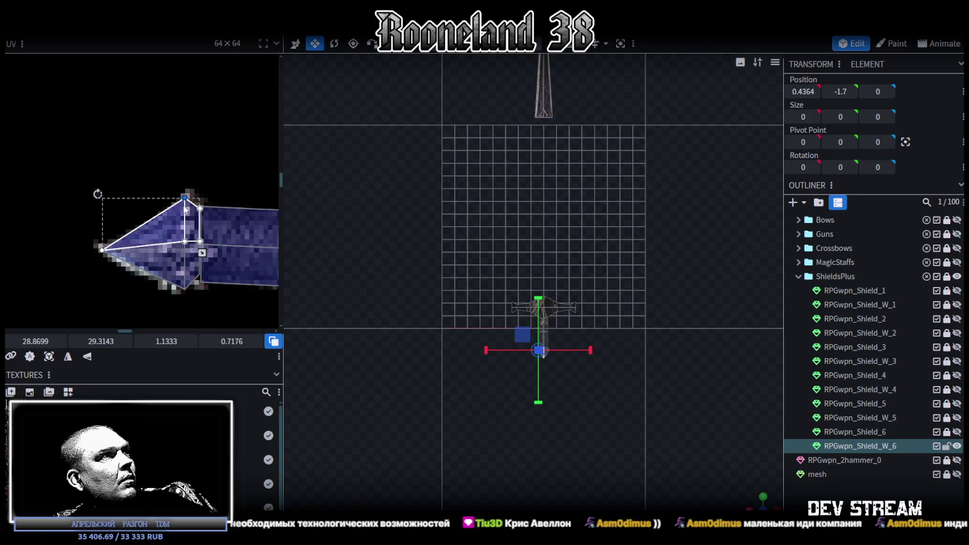
scroll(187, 307, up, 1)
scroll(623, 350, up, 3)
scroll(610, 301, up, 2)
scroll(641, 350, up, 2)
scroll(585, 306, up, 2)
scroll(579, 306, up, 1)
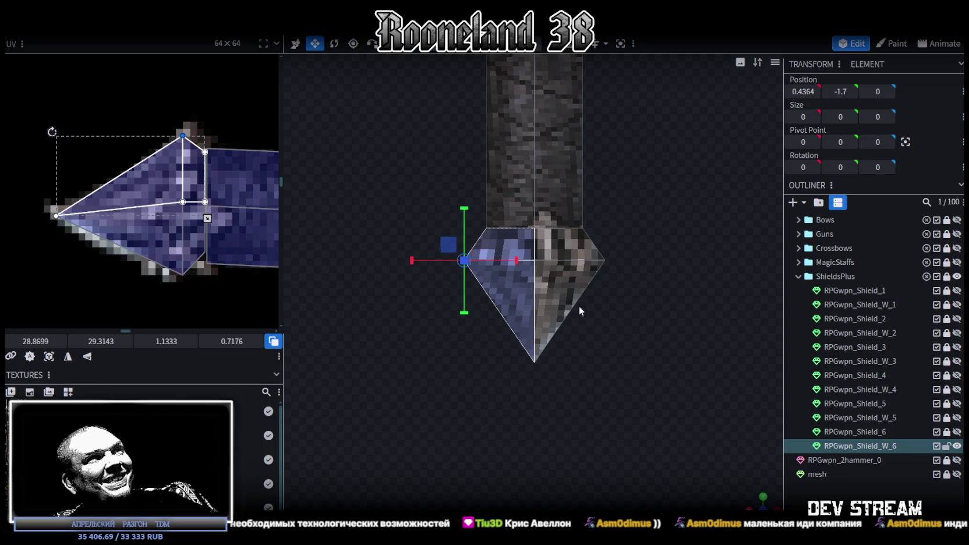
- In vertex mode, raise the pommel's side vertices slightly and pull the left vertex inward
click(547, 50)
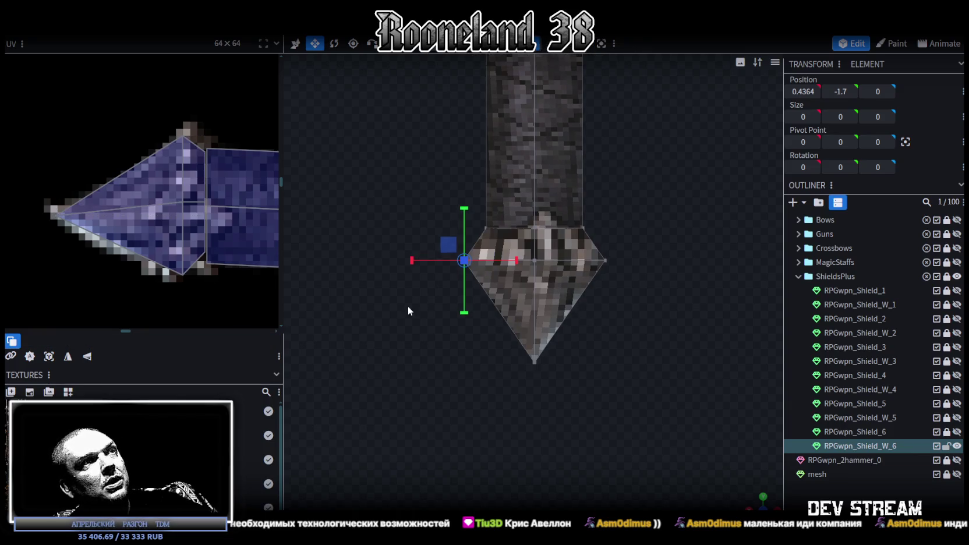
drag(622, 246, 406, 313)
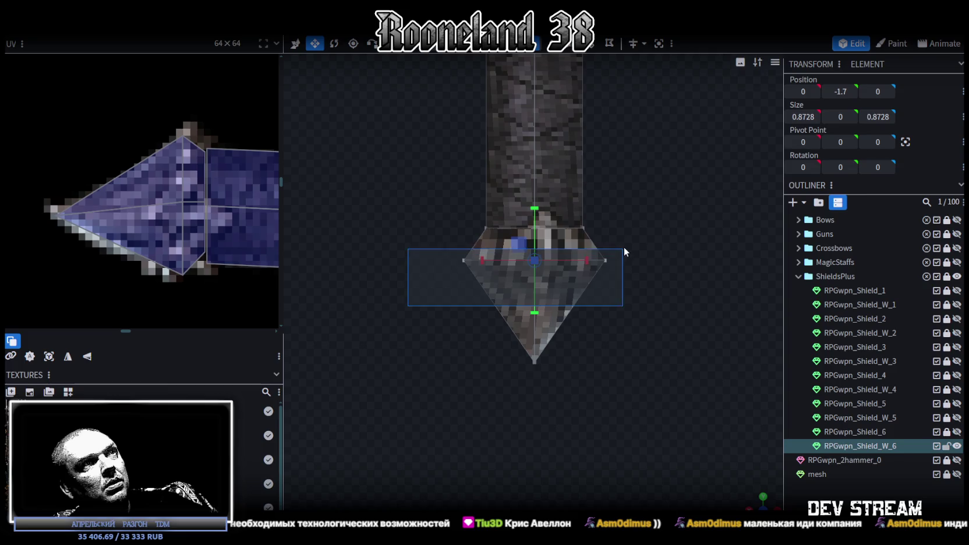
drag(536, 216, 532, 200)
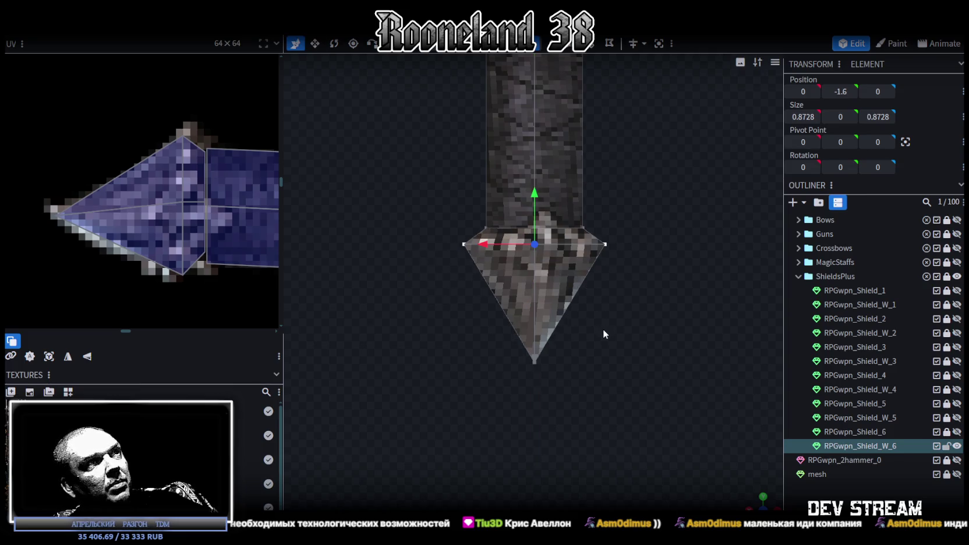
click(458, 255)
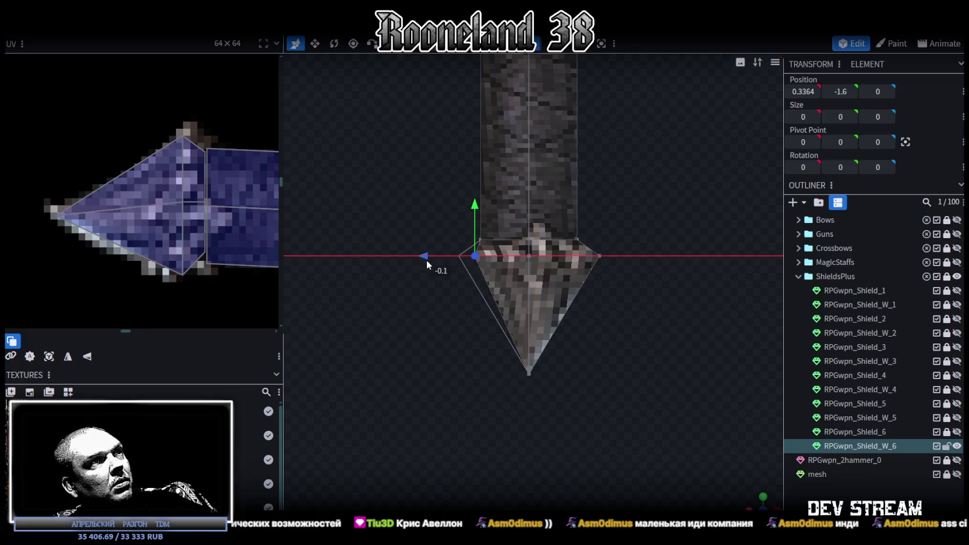
drag(415, 255, 419, 254)
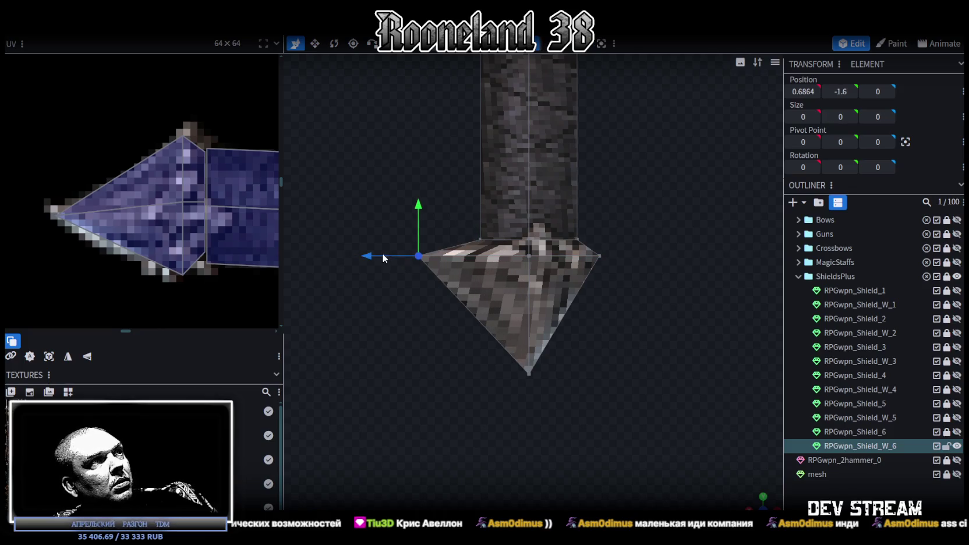
- Center the pommel's bottom tip point and set it to X -0.05, Y -2.5333
scroll(599, 290, down, 3)
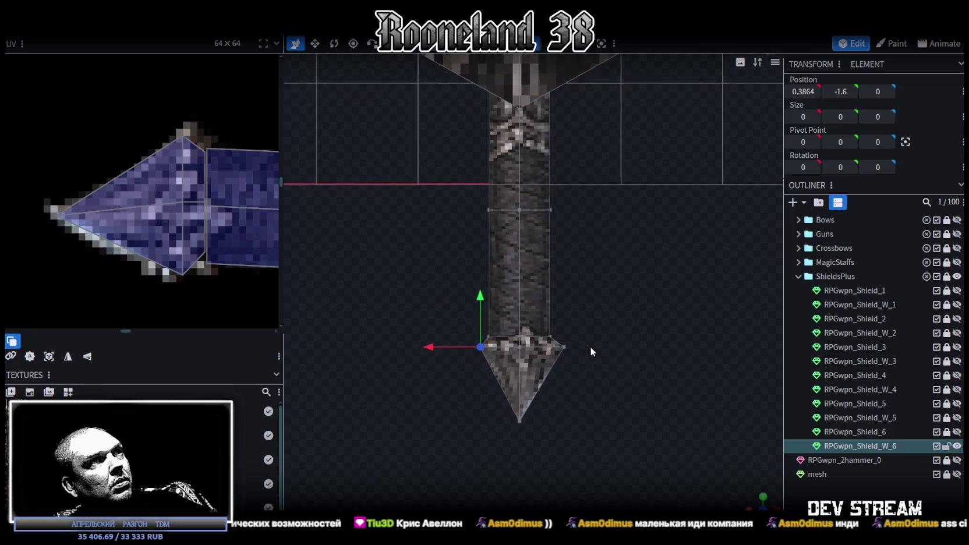
mouse_move(611, 443)
mouse_down()
mouse_move(466, 316)
mouse_move(472, 335)
mouse_move(609, 363)
mouse_up()
click(518, 371)
mouse_move(469, 376)
mouse_down()
mouse_move(492, 378)
mouse_move(482, 375)
mouse_up()
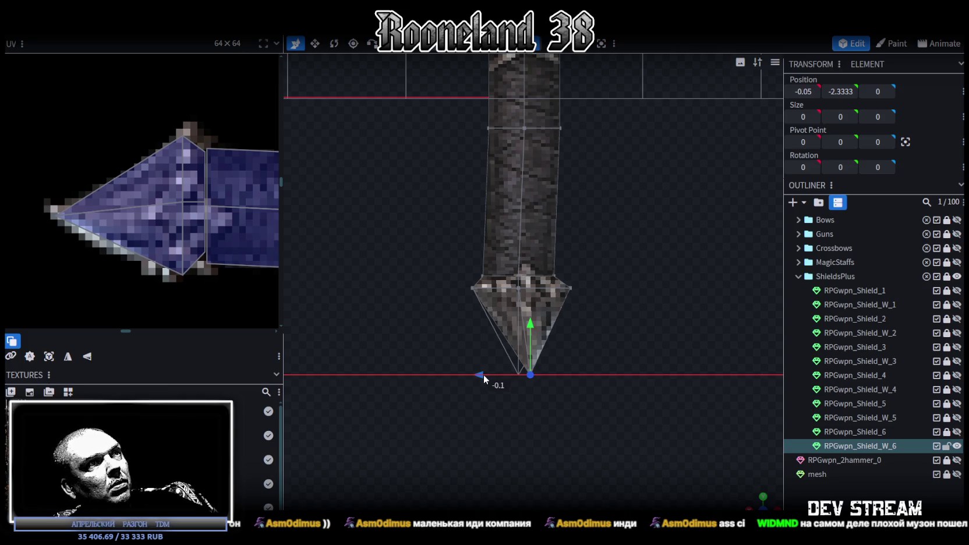
drag(529, 325, 523, 352)
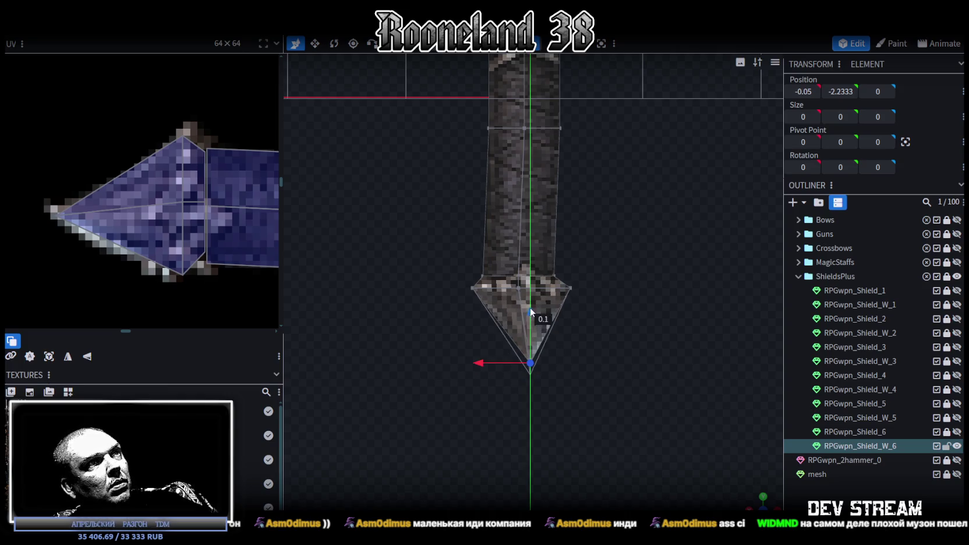
scroll(566, 349, down, 2)
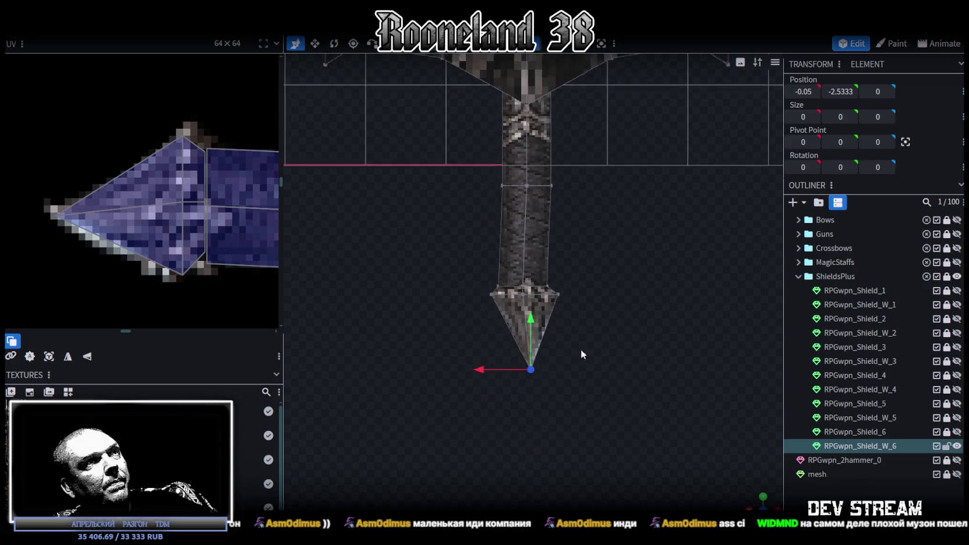
mouse_move(566, 349)
mouse_down()
mouse_move(623, 349)
mouse_move(582, 326)
mouse_up()
scroll(144, 258, down, 3)
mouse_move(681, 309)
mouse_down()
mouse_move(635, 327)
mouse_move(617, 314)
mouse_up()
- Select the crossguard's central diamond and switch to a straight front view
drag(587, 213, 596, 220)
click(517, 237)
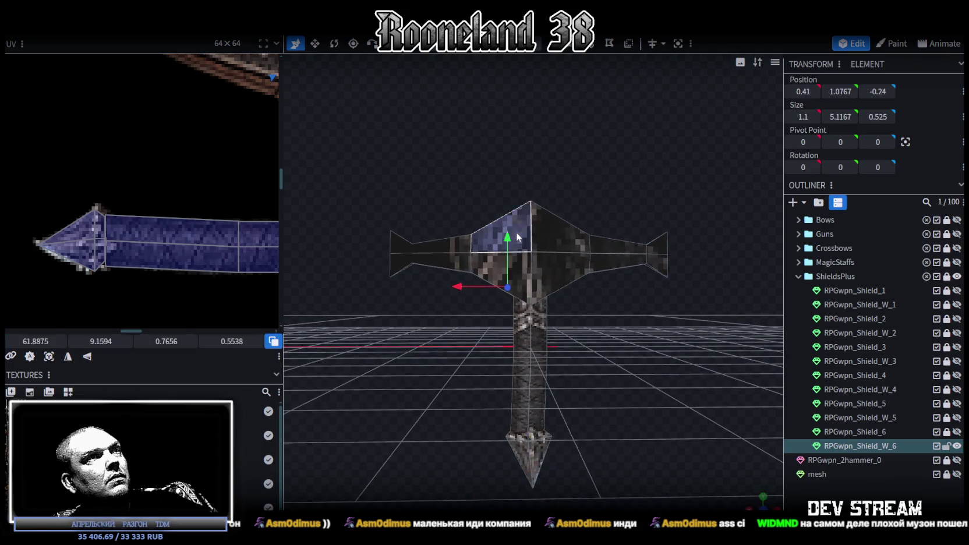
click(544, 263)
scroll(223, 248, down, 3)
scroll(95, 253, up, 2)
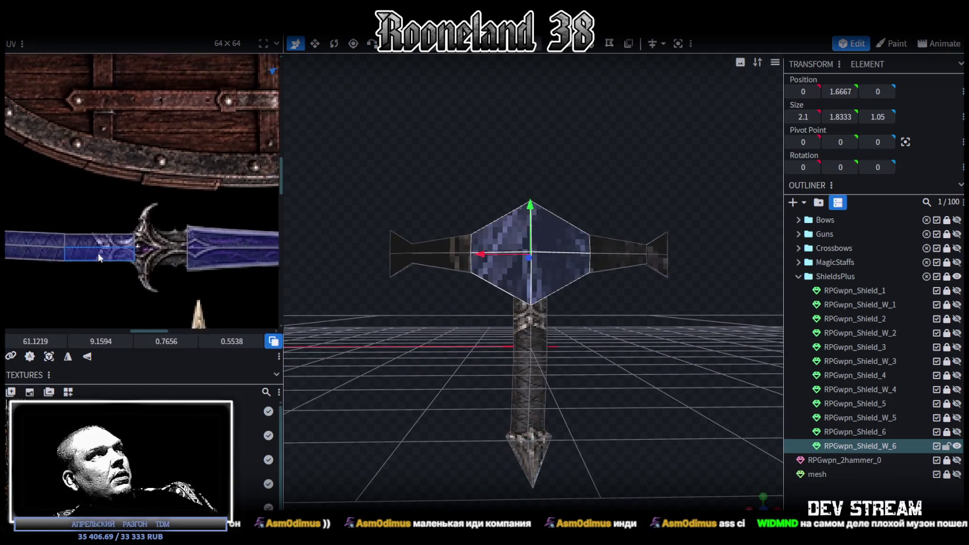
scroll(96, 254, up, 1)
drag(620, 326, 612, 338)
key(KP_1)
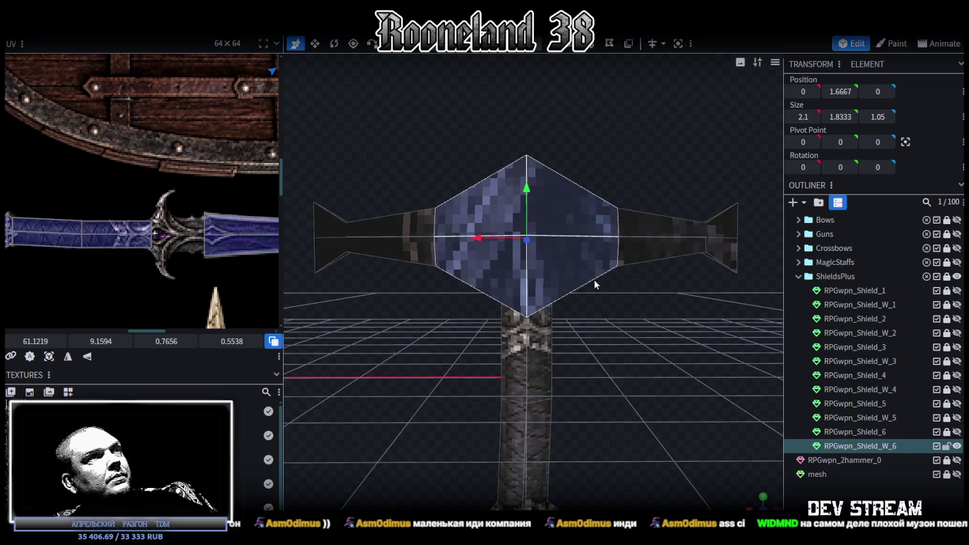
- Resize the central diamond narrower and taller to 0.9 × 1.6333
key(v)
drag(507, 222, 466, 252)
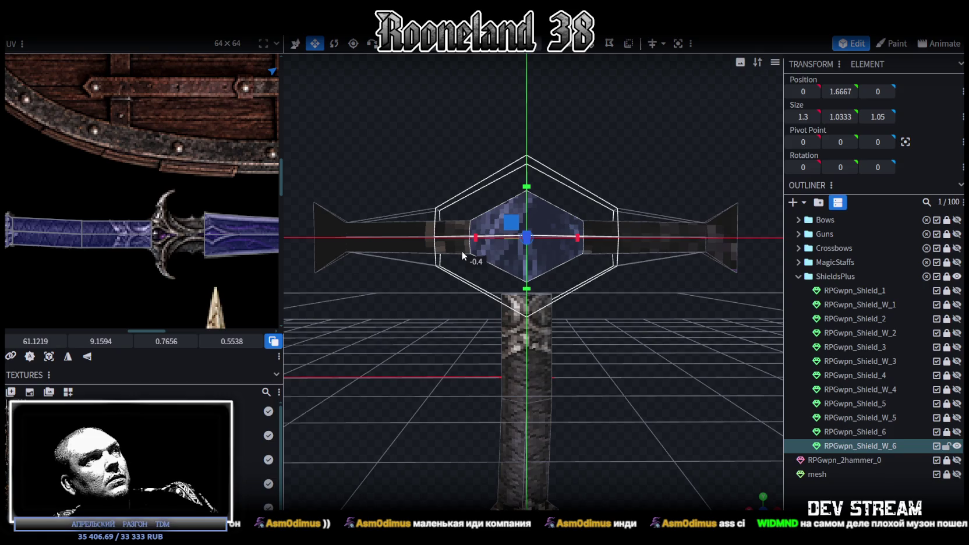
drag(461, 250, 466, 248)
drag(577, 237, 544, 237)
drag(527, 187, 527, 167)
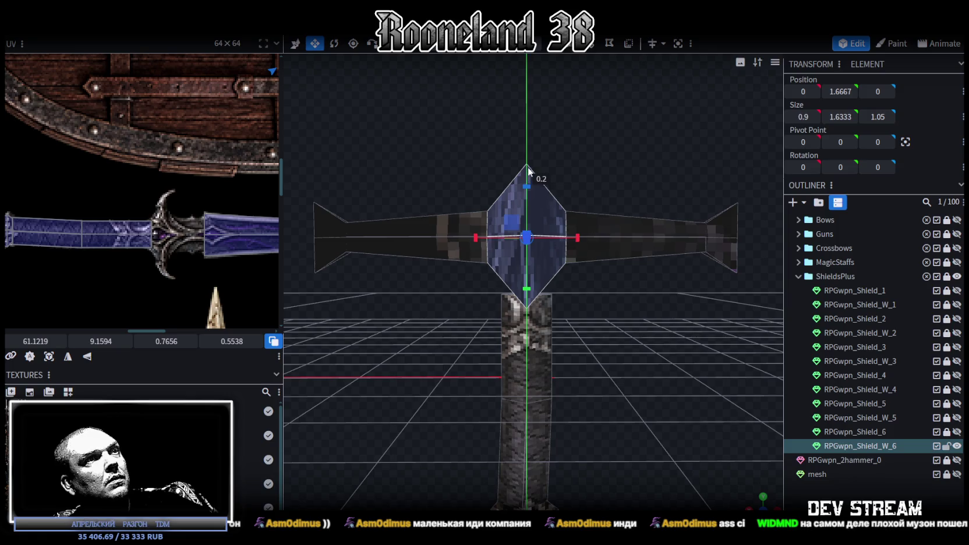
- Lower the whole crossguard by 0.3 onto the handle, to Y 1.3667
key(v)
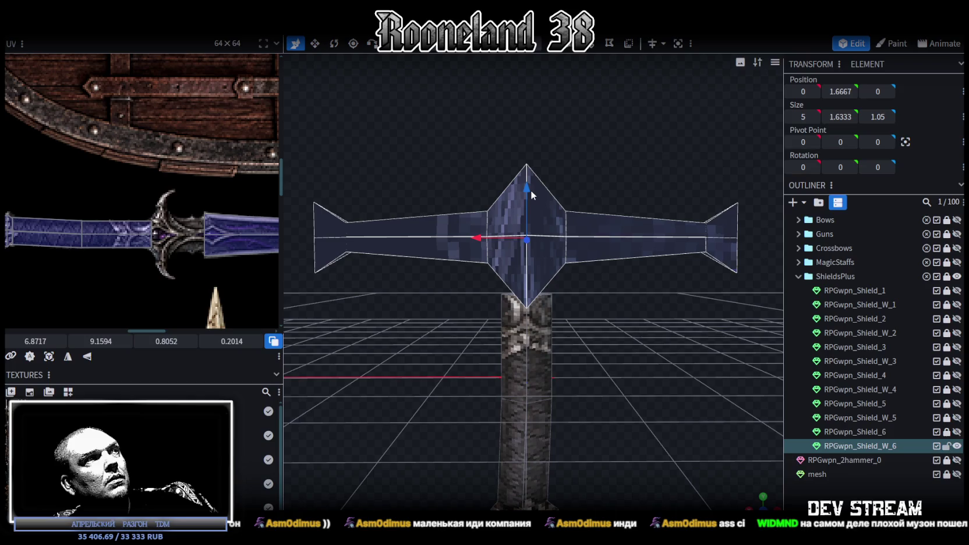
drag(530, 190, 528, 217)
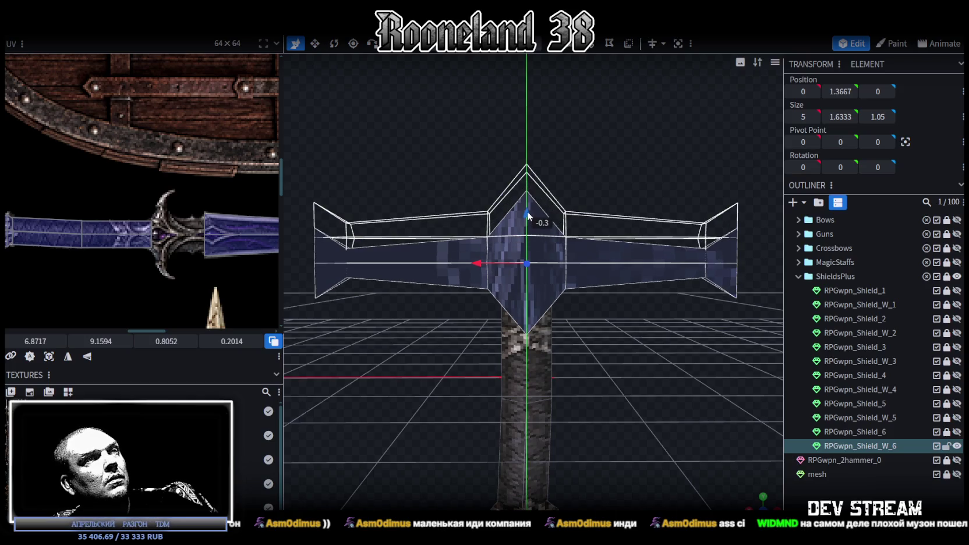
scroll(574, 321, down, 4)
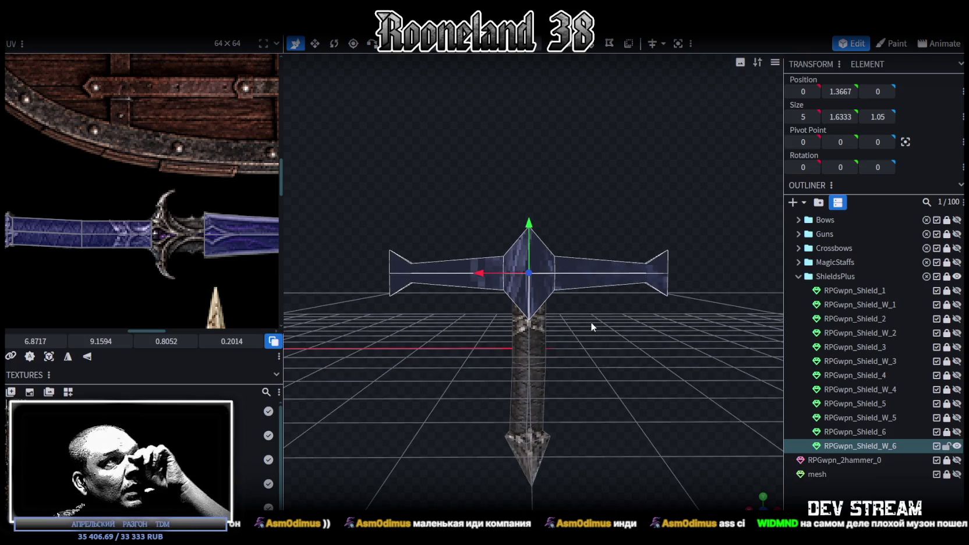
- Flatten away the crossguard's right arm from a front orthographic view
mouse_move(416, 386)
mouse_down()
mouse_move(449, 417)
mouse_move(430, 381)
mouse_up()
scroll(453, 415, up, 2)
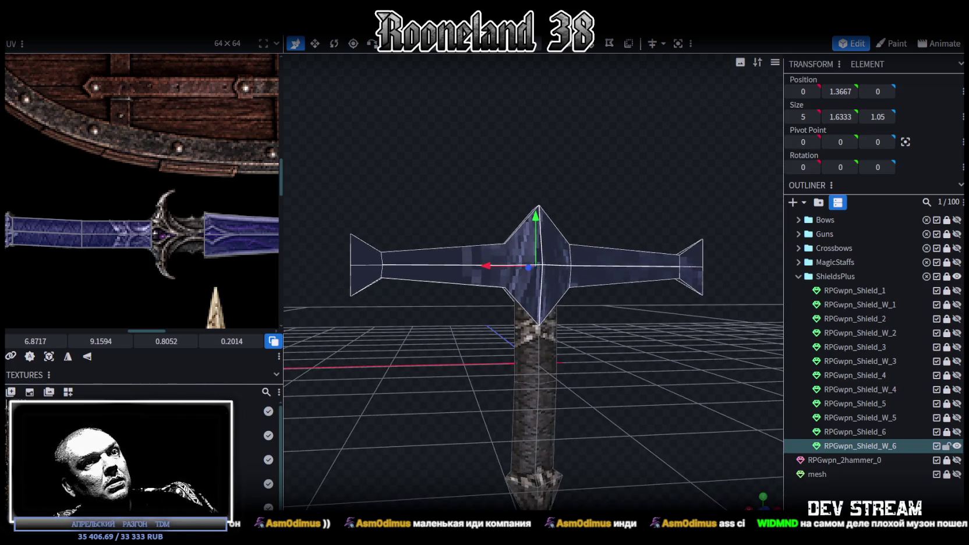
key(KP_1)
scroll(650, 355, down, 3)
drag(711, 295, 578, 159)
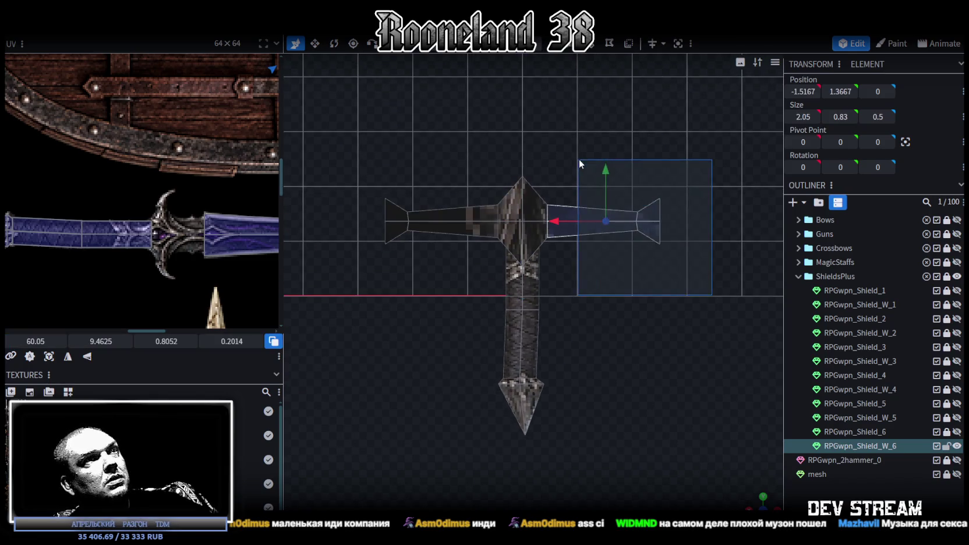
key(Delete)
- Remove the left arm's notch and merge its two end vertices into one point
scroll(641, 303, up, 3)
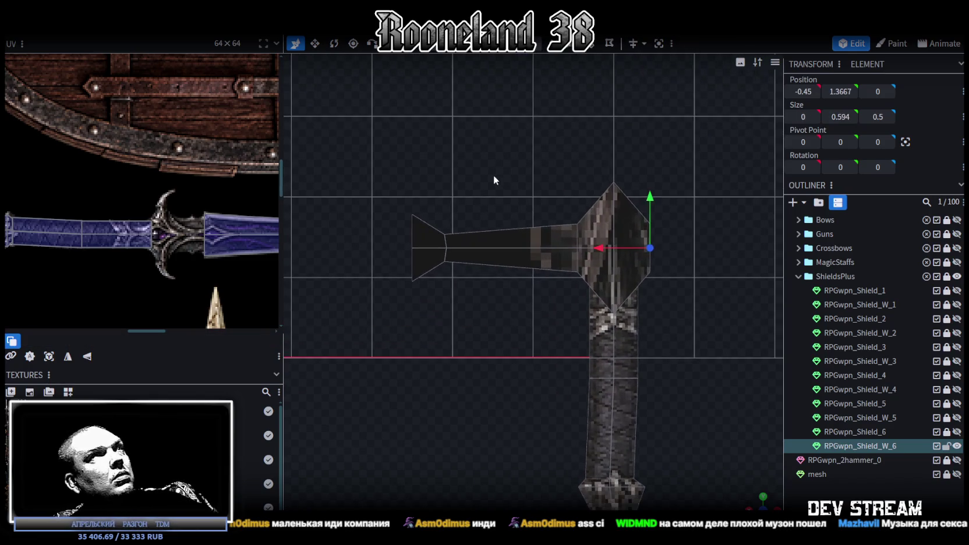
drag(482, 180, 431, 289)
drag(394, 248, 487, 252)
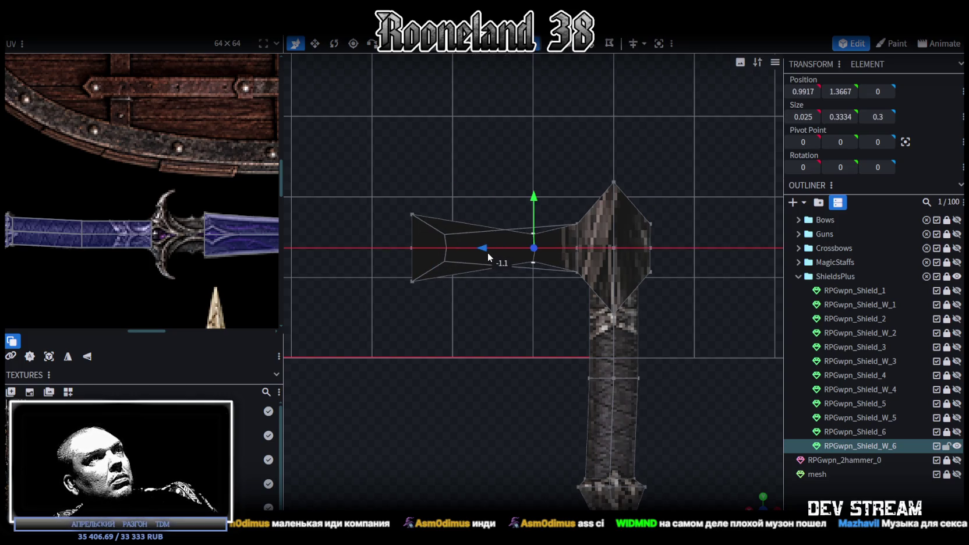
drag(366, 180, 466, 313)
key(Delete)
scroll(477, 369, up, 2)
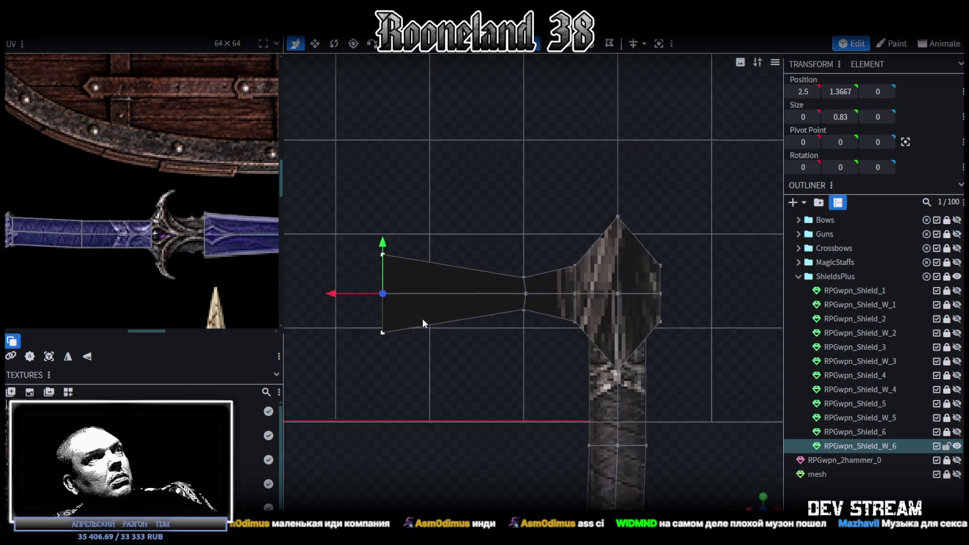
scroll(411, 296, up, 1)
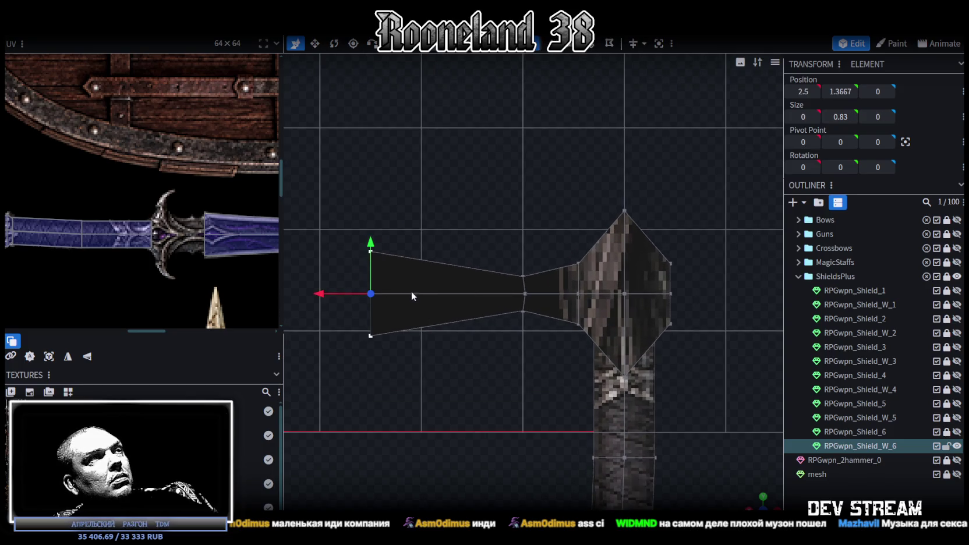
right_click(375, 260)
click(513, 298)
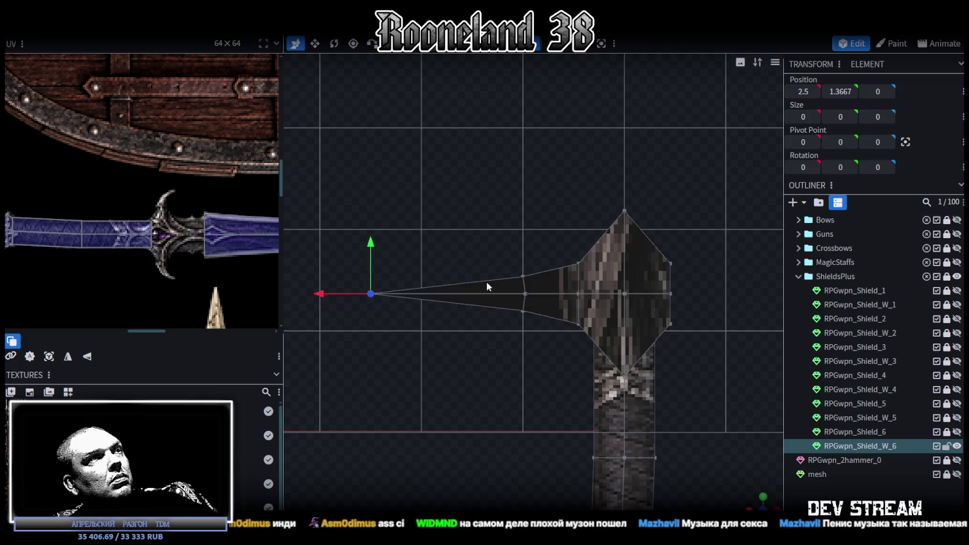
- Pull the left arm's tip inward and upward, shifting the inner arm vertices left
drag(319, 294, 403, 297)
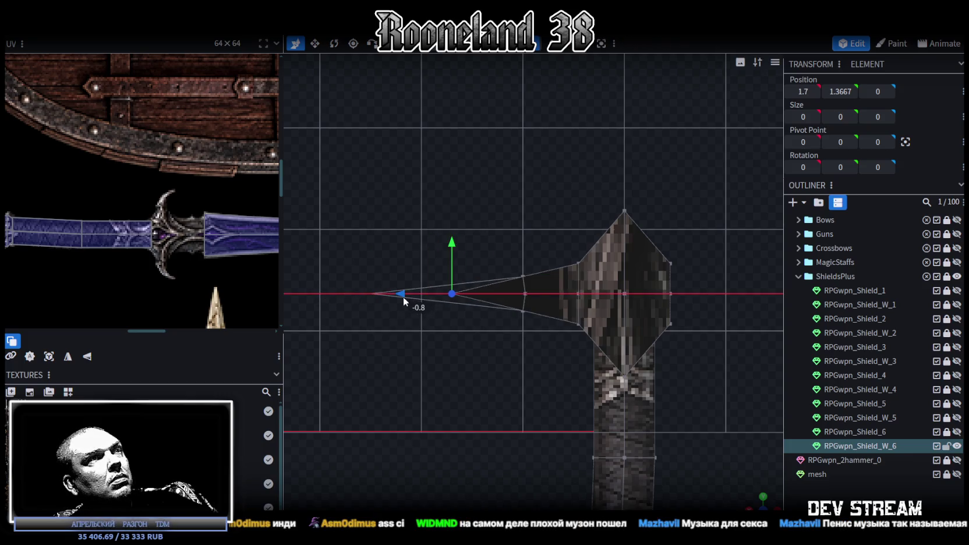
drag(452, 242, 473, 191)
drag(510, 333, 534, 289)
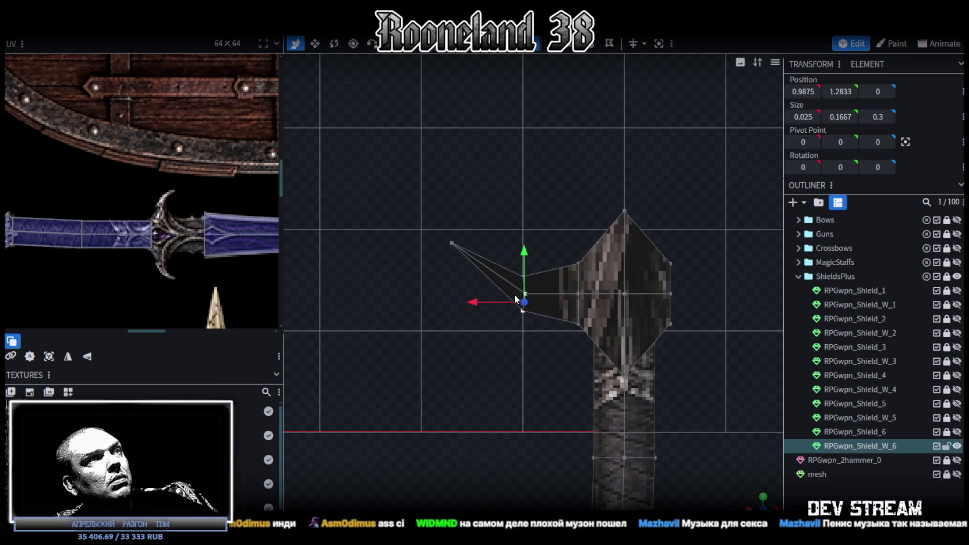
drag(473, 301, 462, 301)
drag(485, 337, 531, 311)
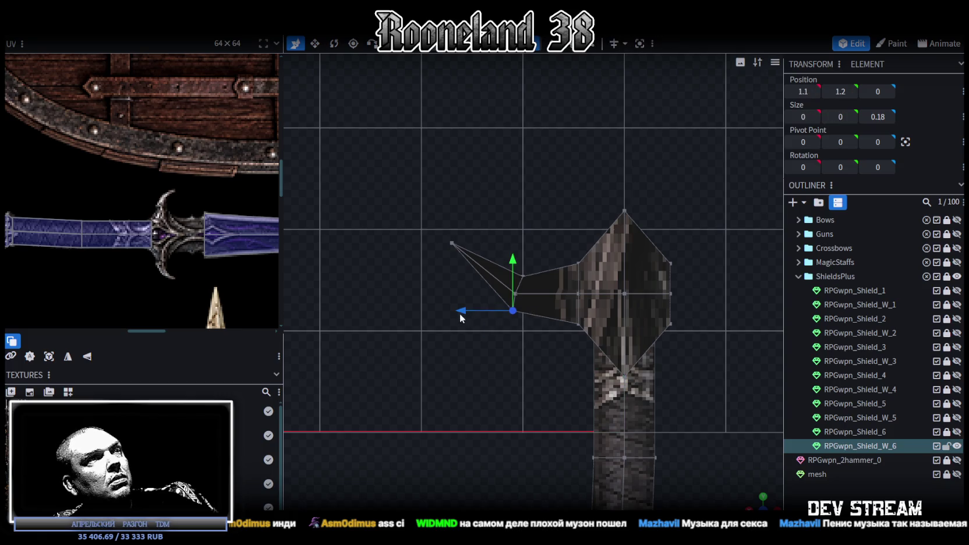
drag(459, 312, 448, 309)
right_drag(525, 342, 503, 322)
mouse_move(469, 294)
mouse_down()
mouse_move(438, 269)
mouse_move(421, 276)
mouse_up()
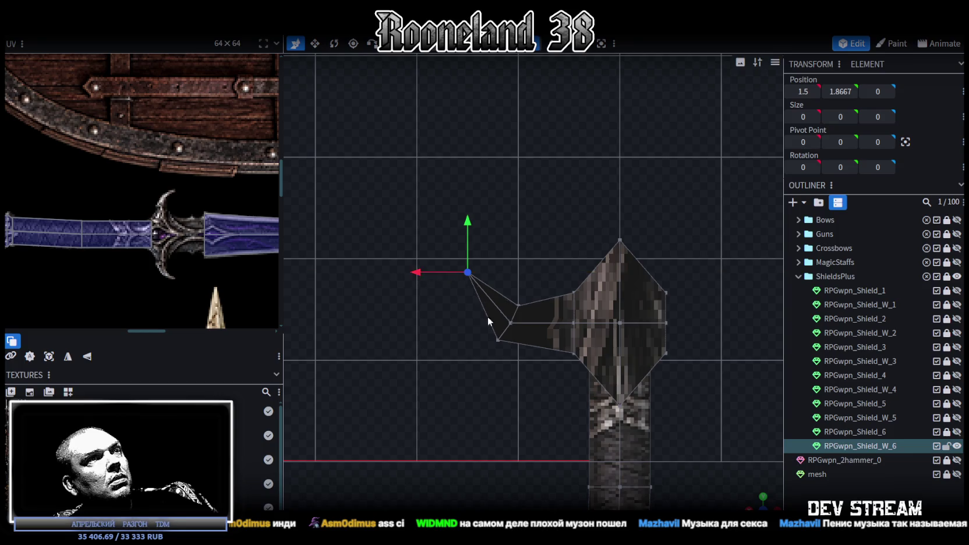
- Refine the spike's vertices so its tip sits at X 1.8, Y 2.0667
scroll(476, 311, down, 2)
drag(392, 213, 519, 348)
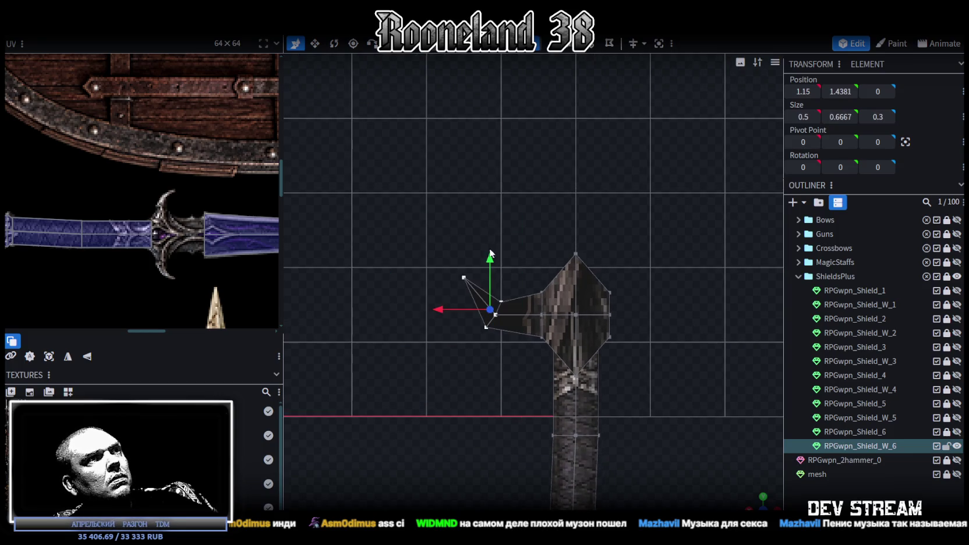
drag(496, 262, 490, 250)
mouse_move(448, 305)
mouse_down()
mouse_move(430, 304)
mouse_move(407, 270)
mouse_up()
click(456, 270)
drag(450, 331, 511, 280)
drag(442, 305, 429, 306)
click(462, 278)
drag(406, 268, 404, 266)
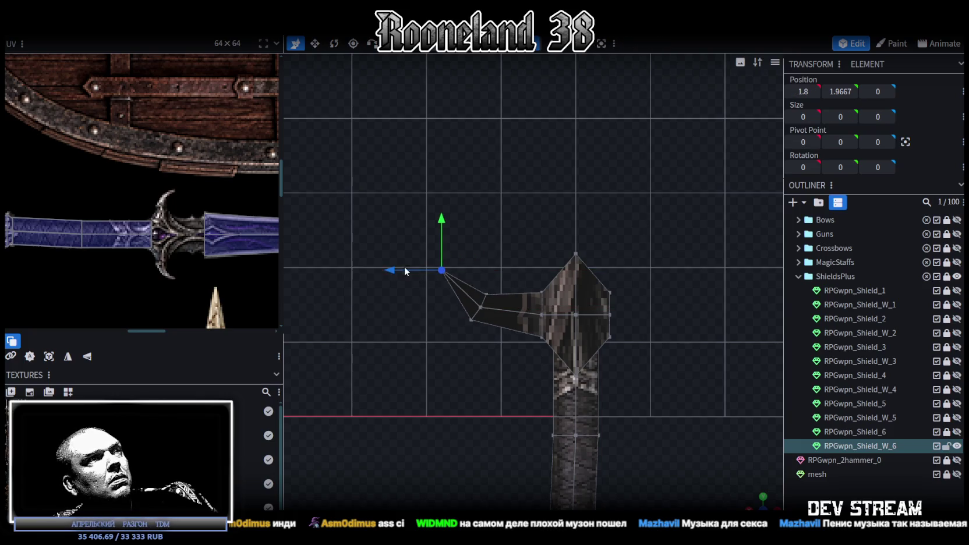
drag(440, 220, 441, 213)
- Select the entire left spike arm geometry
scroll(472, 269, down, 2)
scroll(483, 283, up, 2)
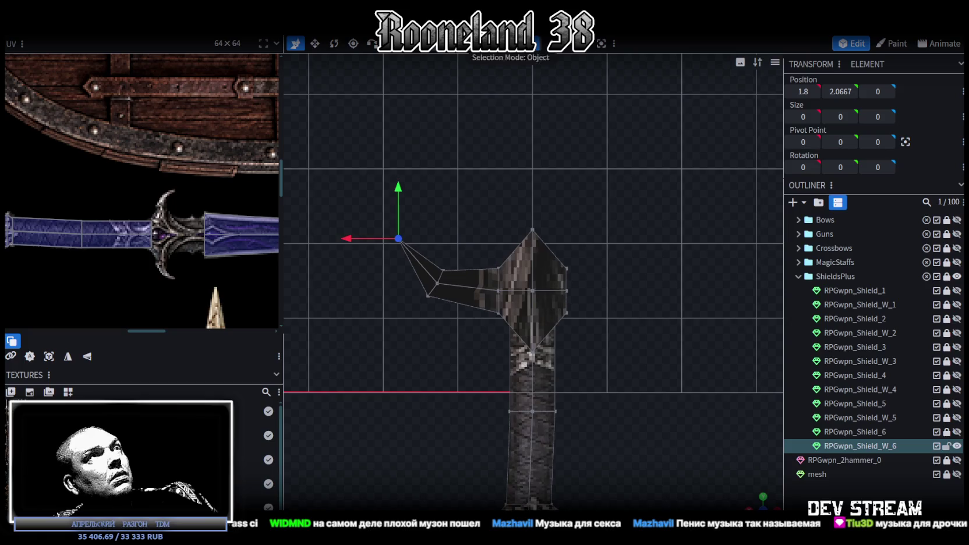
drag(312, 178, 460, 314)
right_click(505, 282)
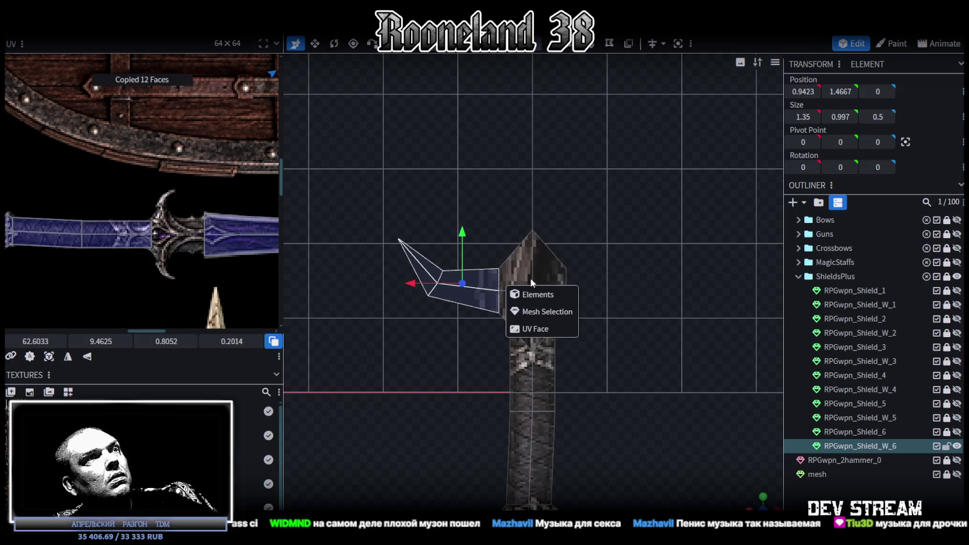
- Flip the copied spike on X to mirror it to the right, then bring the music video forward
click(529, 309)
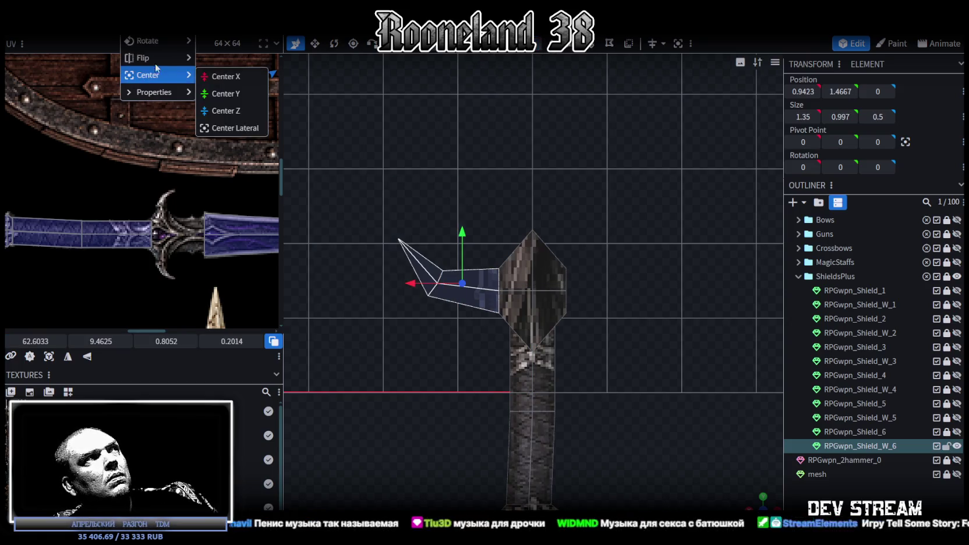
click(222, 60)
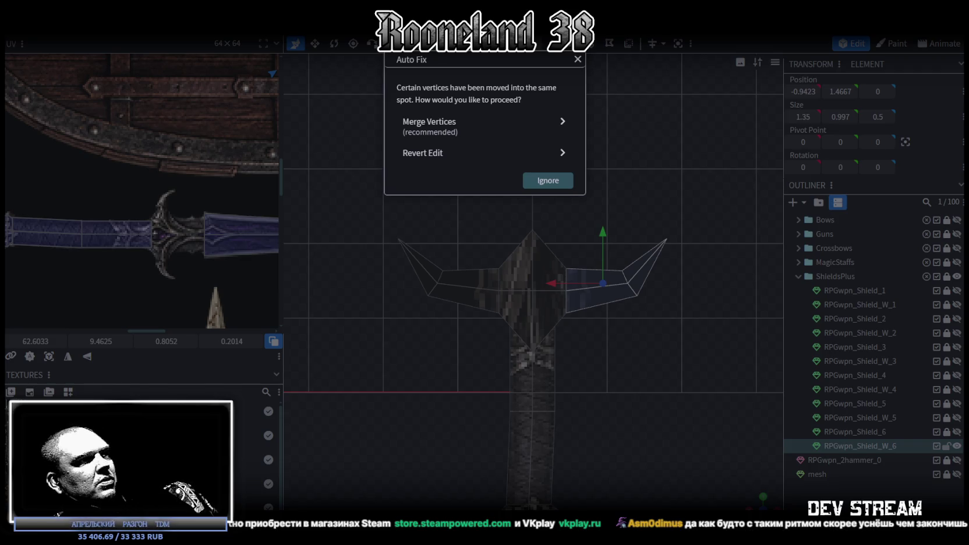
key(alt+Tab)
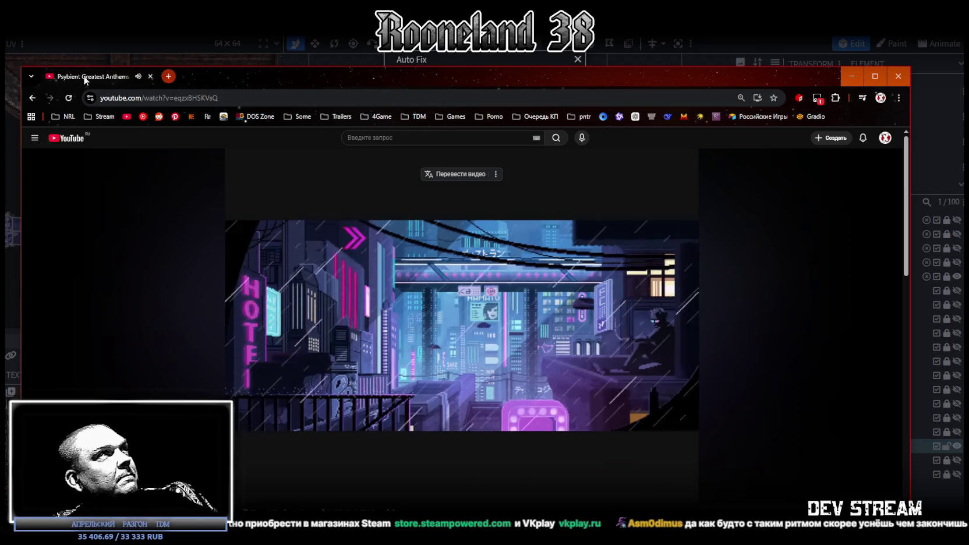
key(alt+Tab)
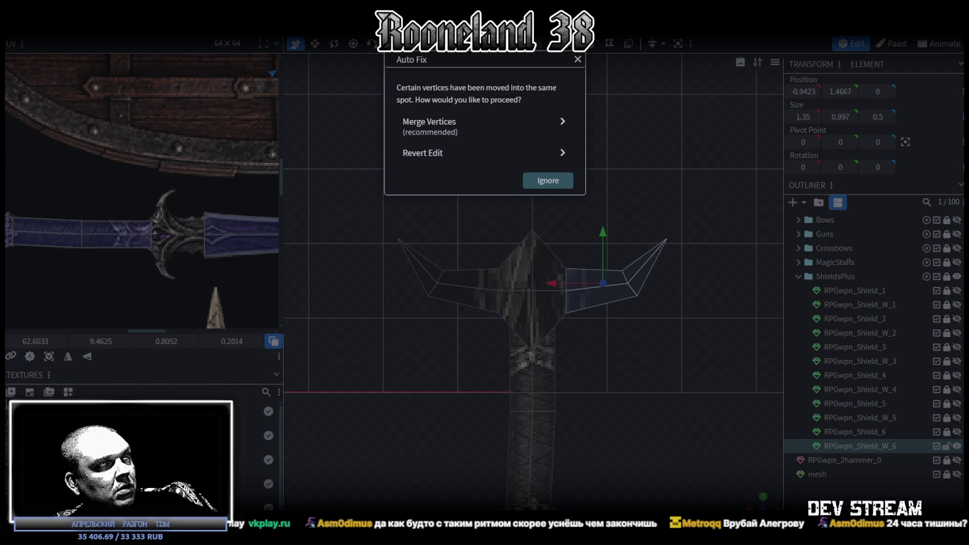
click(442, 123)
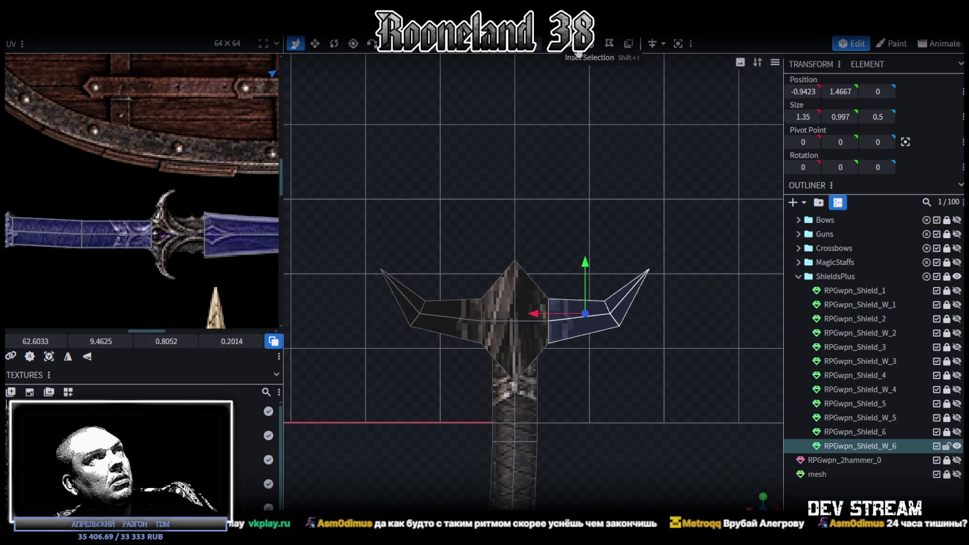
- Select the whole crossguard, project its UVs from view and enlarge the UV island
double_click(513, 292)
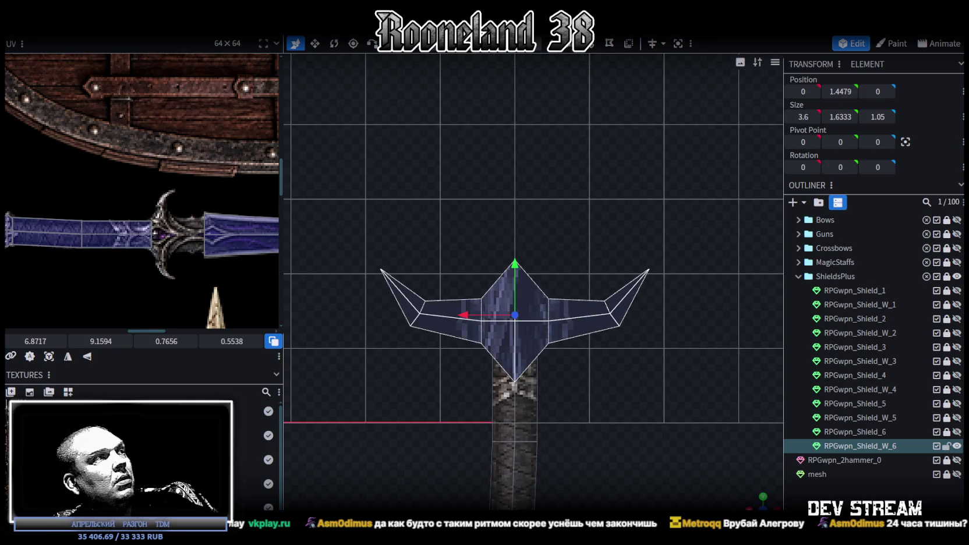
click(49, 357)
scroll(127, 243, down, 5)
scroll(109, 234, down, 2)
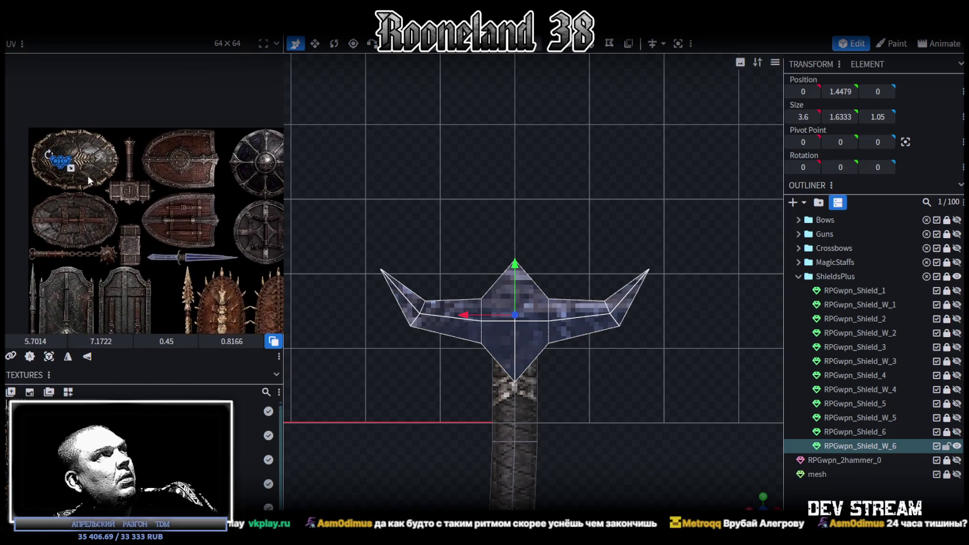
scroll(90, 181, up, 2)
drag(62, 163, 198, 286)
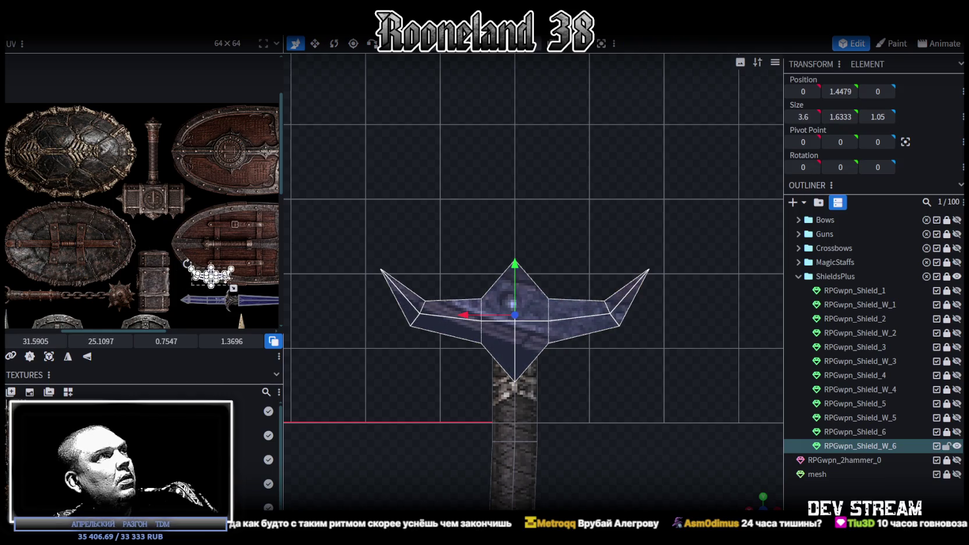
scroll(172, 207, up, 2)
- Rotate the UV island 90° and place it on the sword's blue guard texture region
right_click(162, 191)
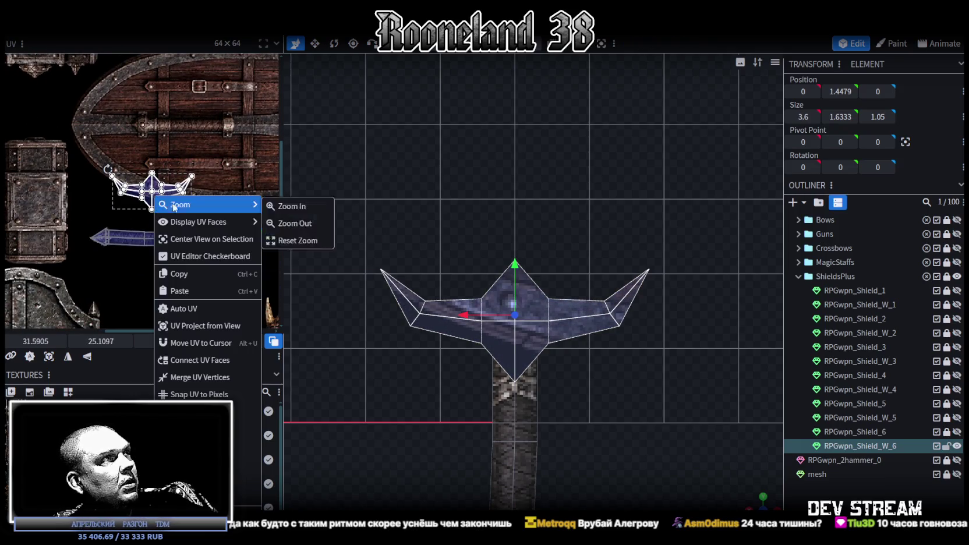
click(196, 276)
drag(159, 200, 196, 266)
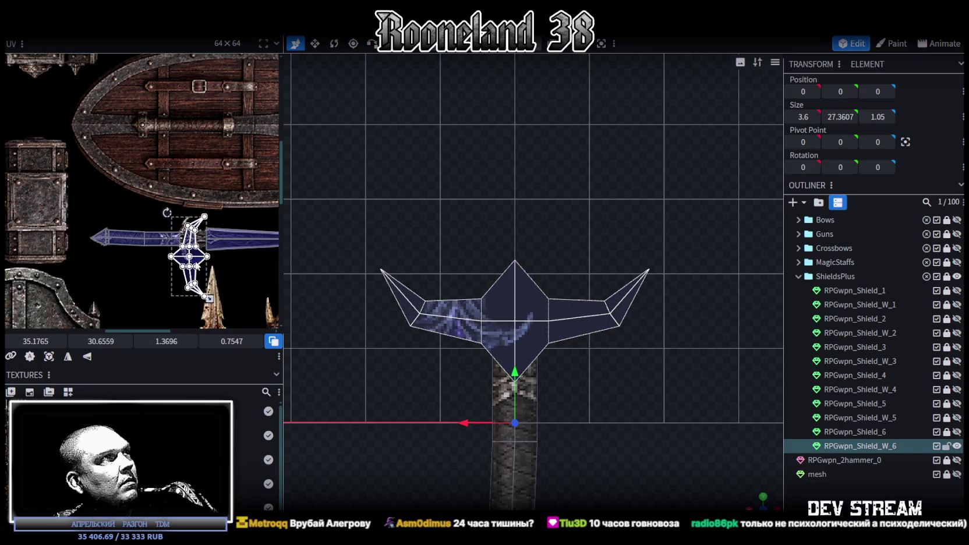
scroll(196, 267, up, 2)
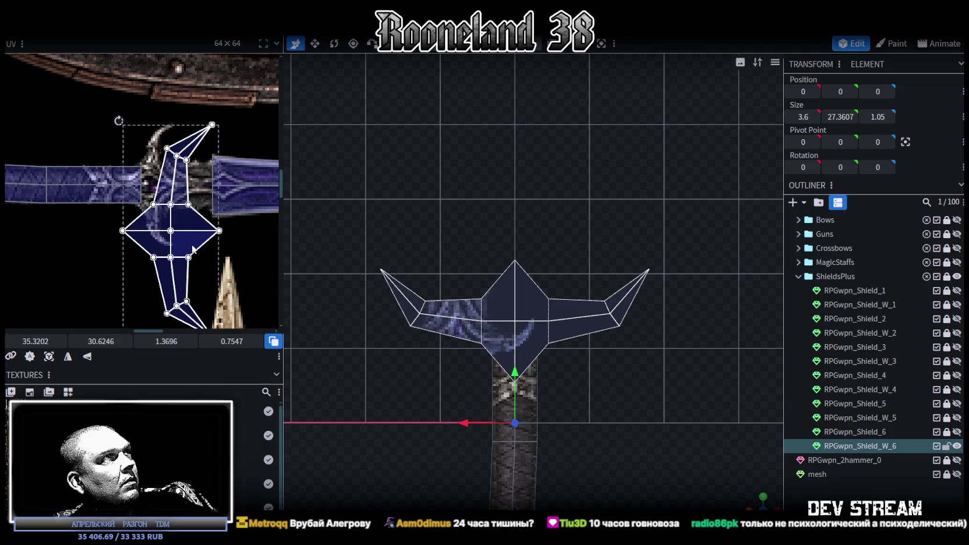
mouse_move(187, 251)
mouse_down()
mouse_move(241, 278)
mouse_move(173, 254)
mouse_up()
scroll(241, 277, down, 1)
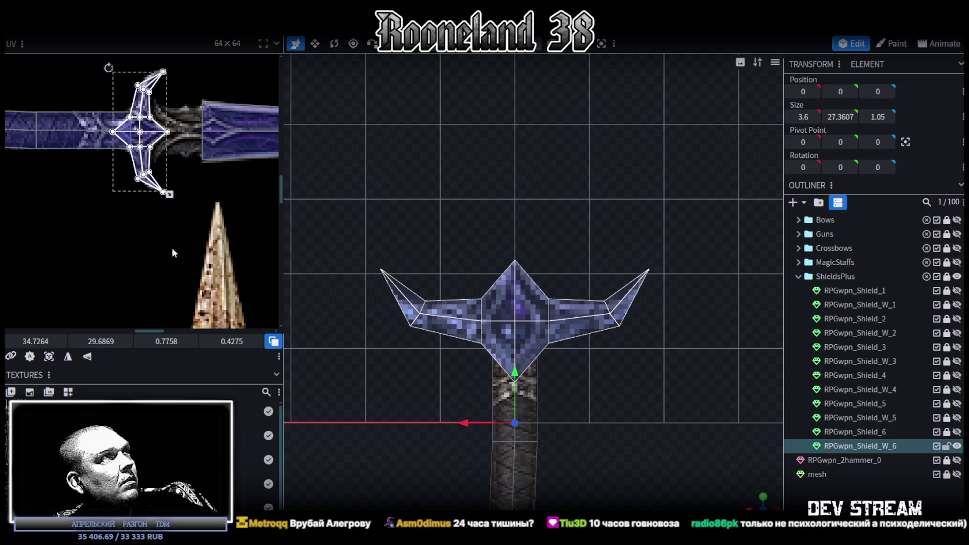
scroll(171, 255, up, 2)
scroll(192, 221, up, 2)
scroll(176, 184, down, 1)
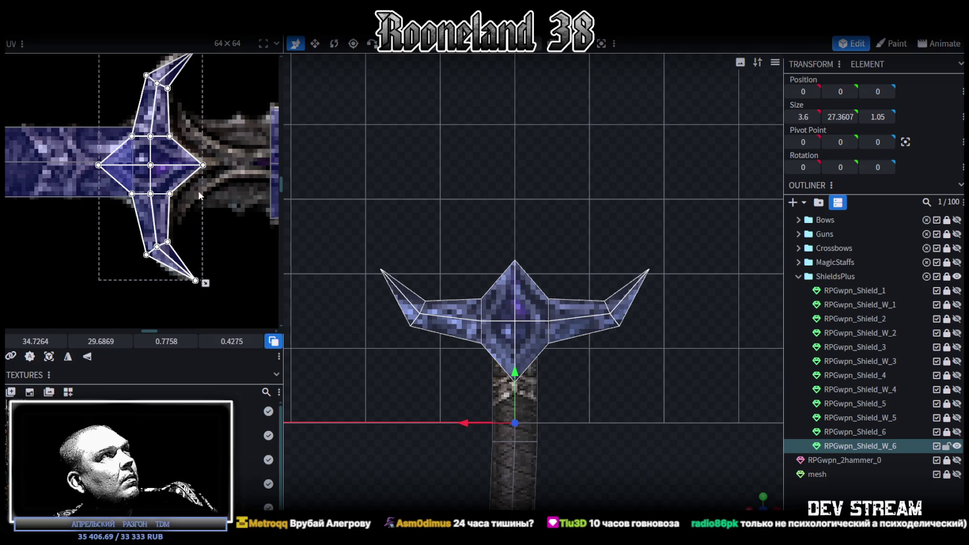
scroll(175, 251, down, 2)
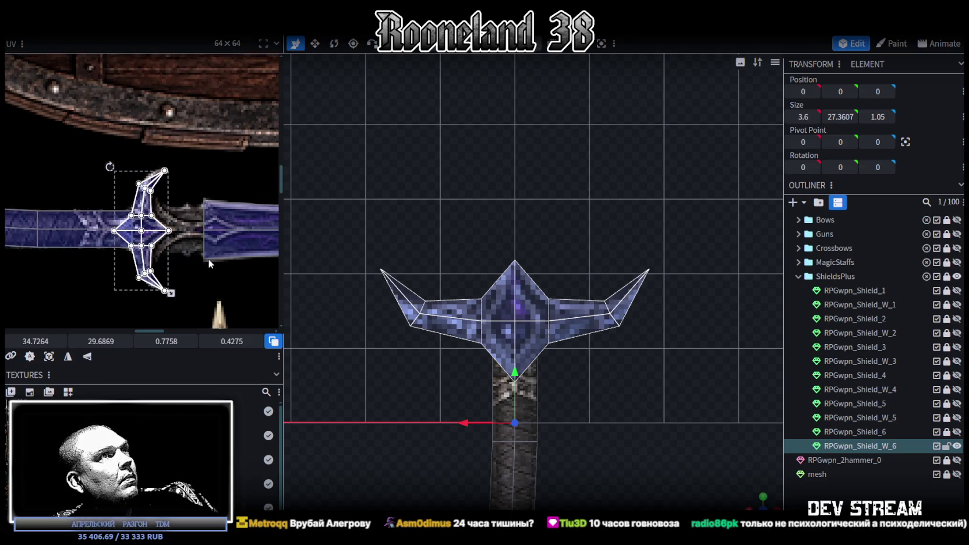
scroll(528, 407, down, 3)
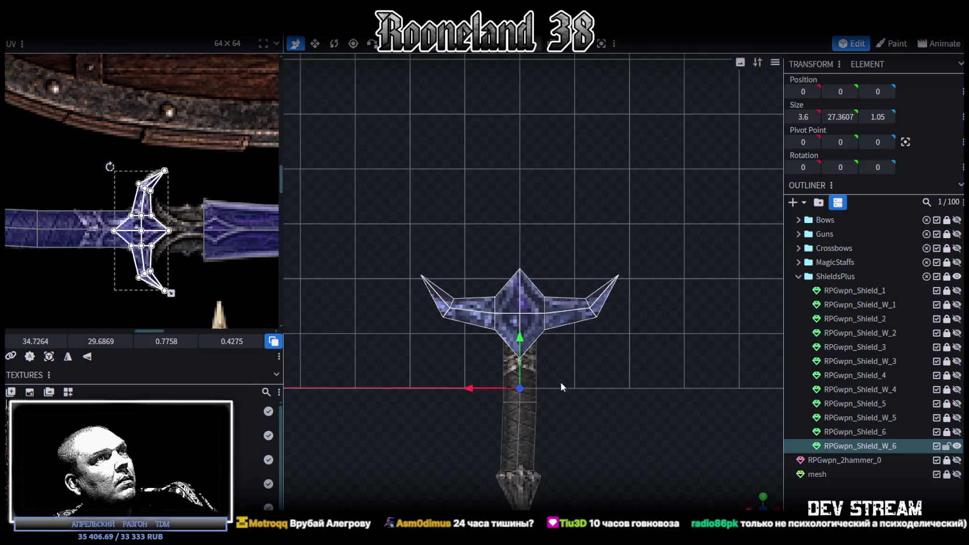
scroll(617, 401, down, 2)
- Split the crossguard faces off into their own separate mesh
mouse_move(583, 408)
mouse_down()
mouse_move(632, 358)
mouse_move(563, 317)
mouse_up()
right_click(563, 316)
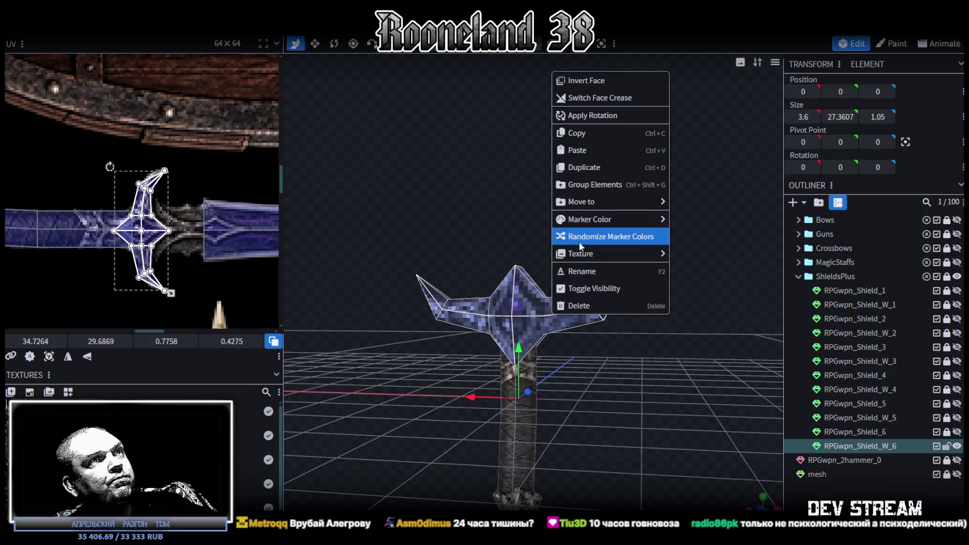
drag(588, 326, 511, 308)
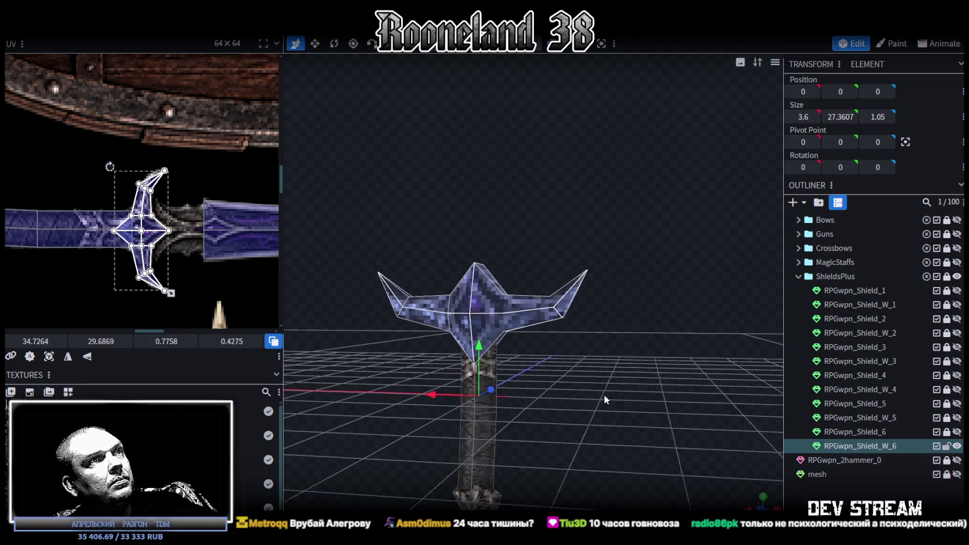
right_click(511, 307)
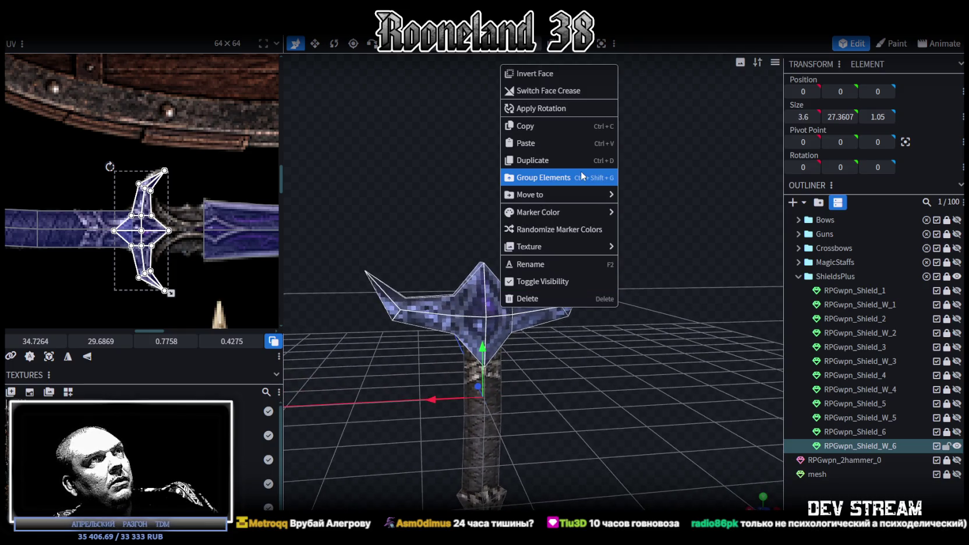
drag(553, 332, 555, 366)
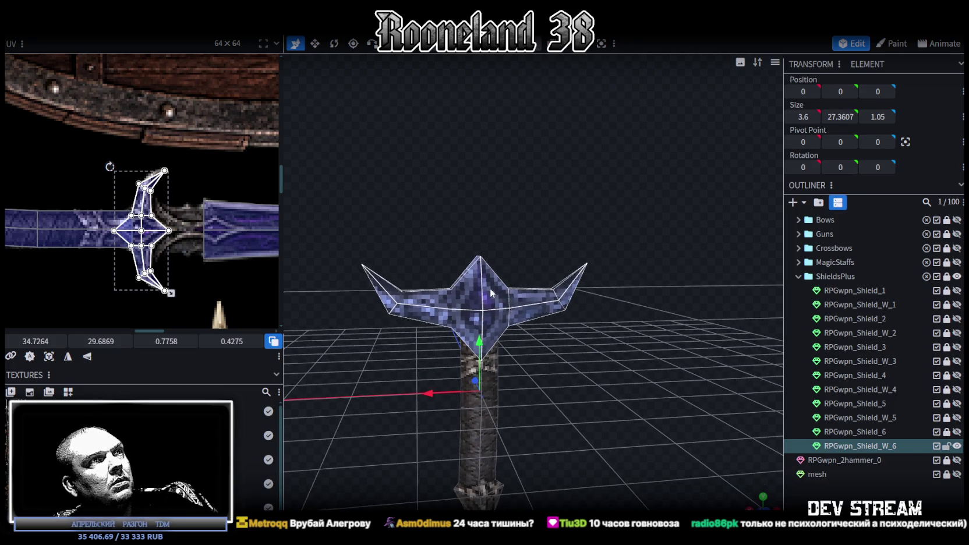
drag(528, 294, 535, 351)
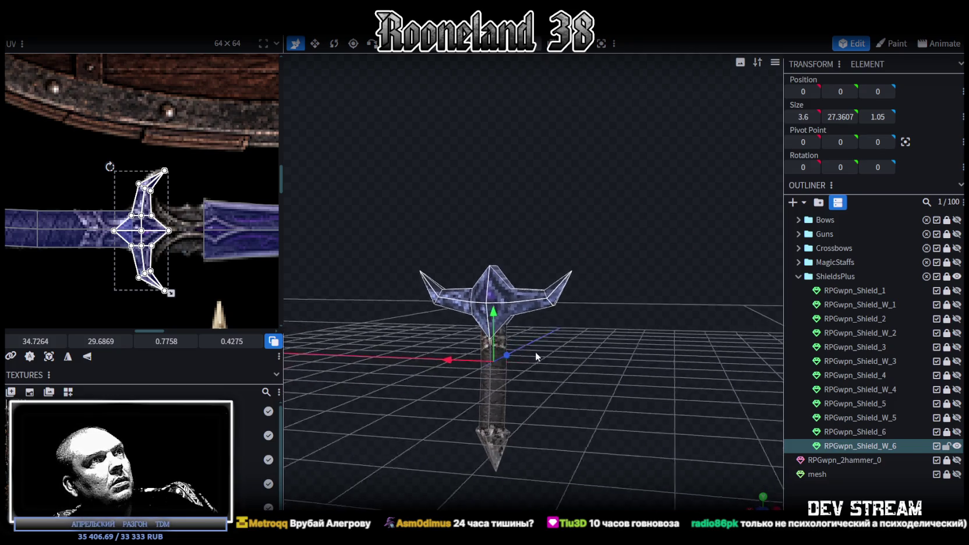
click(528, 299)
right_click(528, 299)
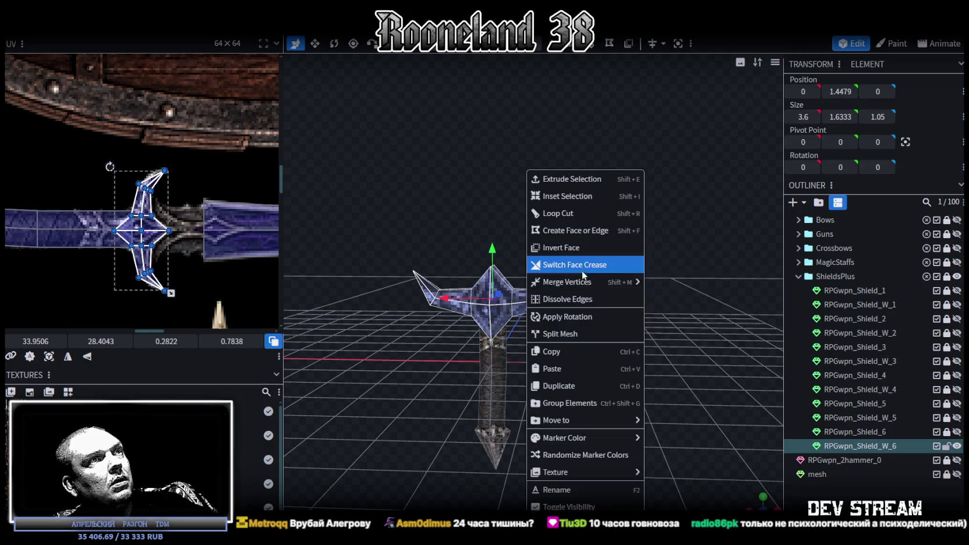
click(567, 334)
drag(568, 331, 563, 311)
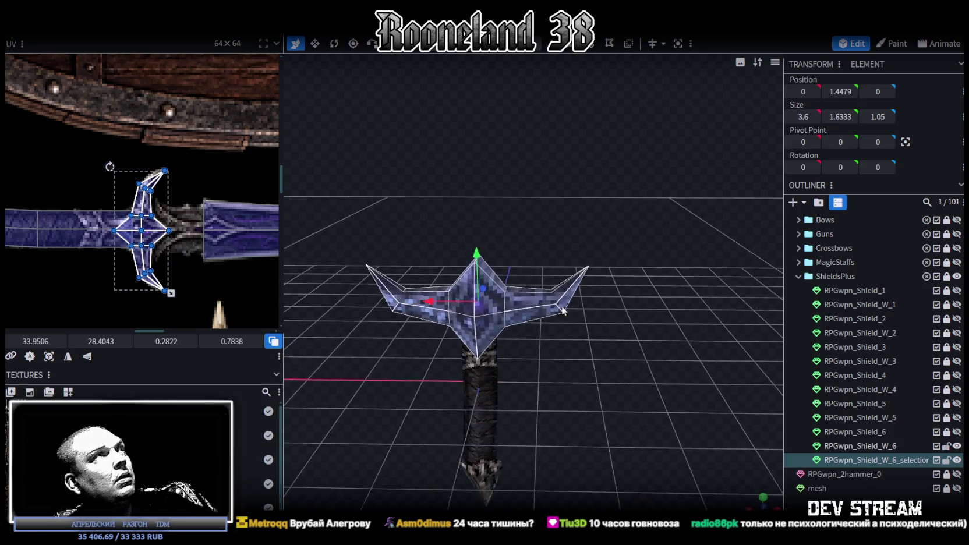
- Scale the crossguard by 0.5 and raise it 0.5 on Y to 1.224
click(140, 30)
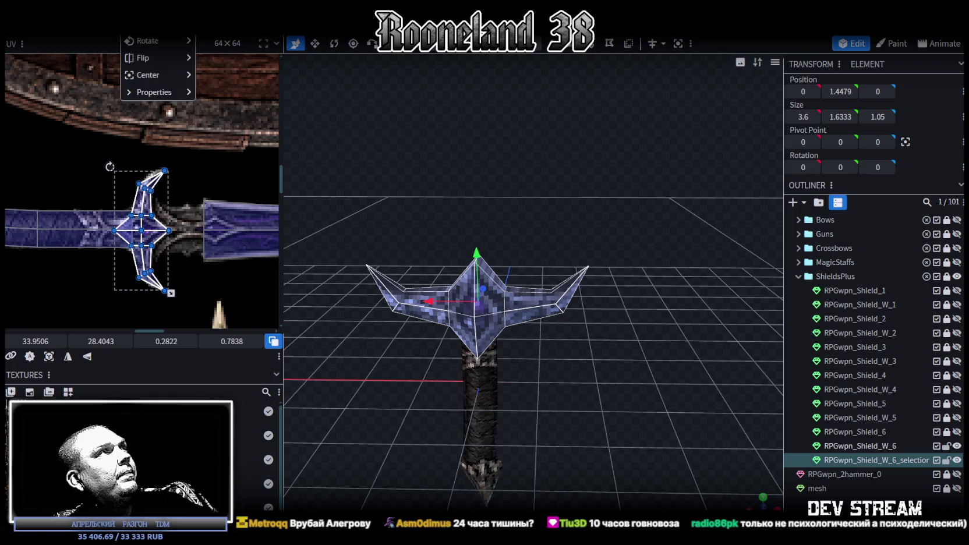
click(149, 41)
drag(417, 105, 393, 114)
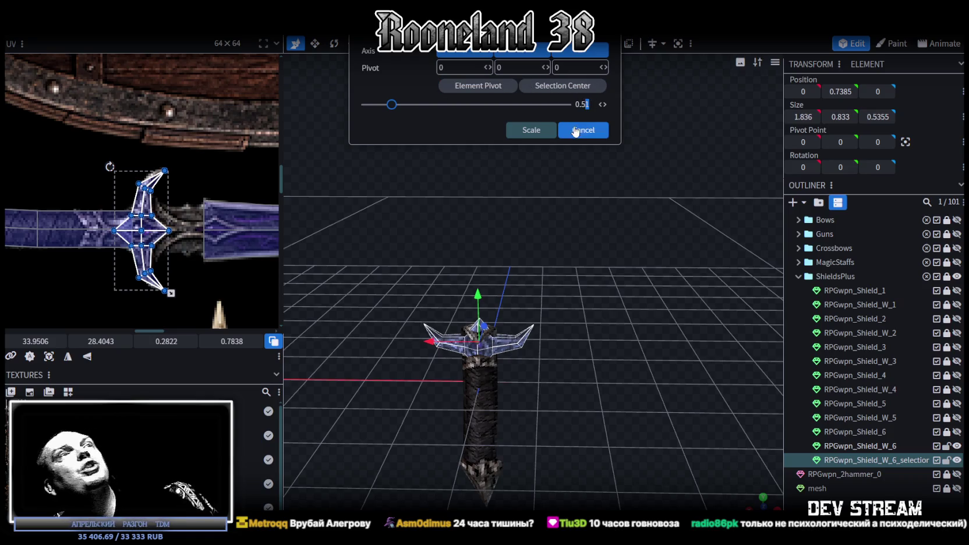
text(0.5)
click(546, 131)
scroll(531, 328, up, 3)
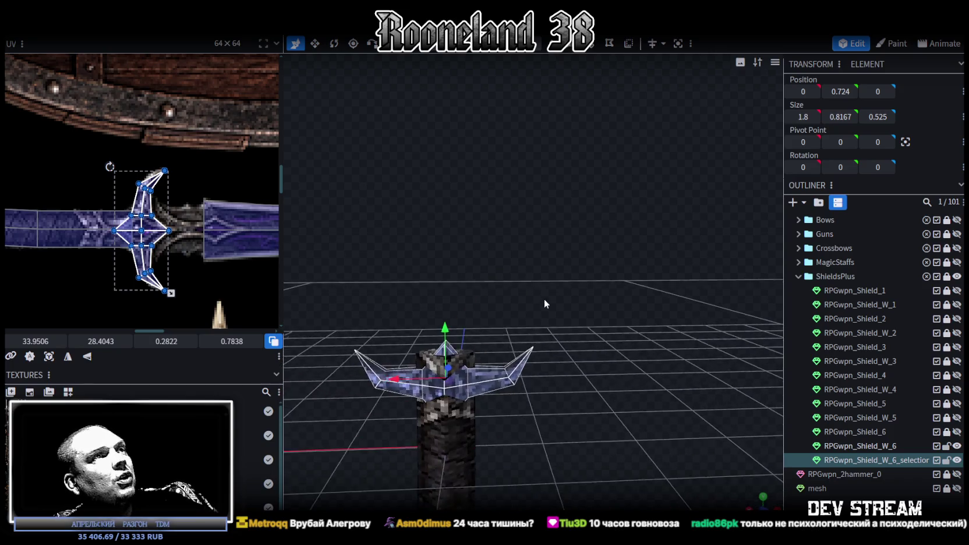
drag(445, 331, 454, 279)
mouse_move(582, 278)
mouse_down()
mouse_move(557, 339)
mouse_move(663, 295)
mouse_move(529, 290)
mouse_move(540, 153)
mouse_up()
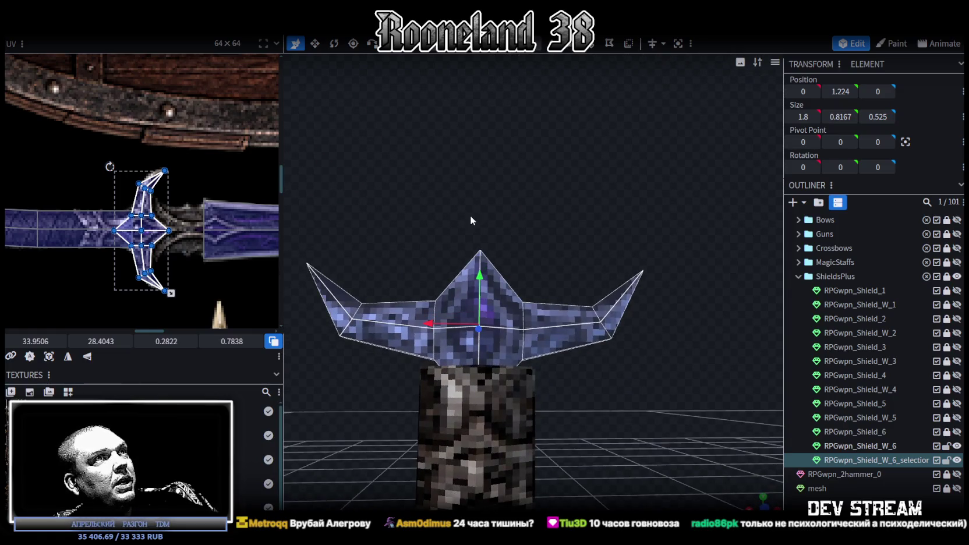
- Thicken the crossguard's centre diamond front to back to a Z size of 0.925
key(ctrl+z)
drag(617, 200, 466, 312)
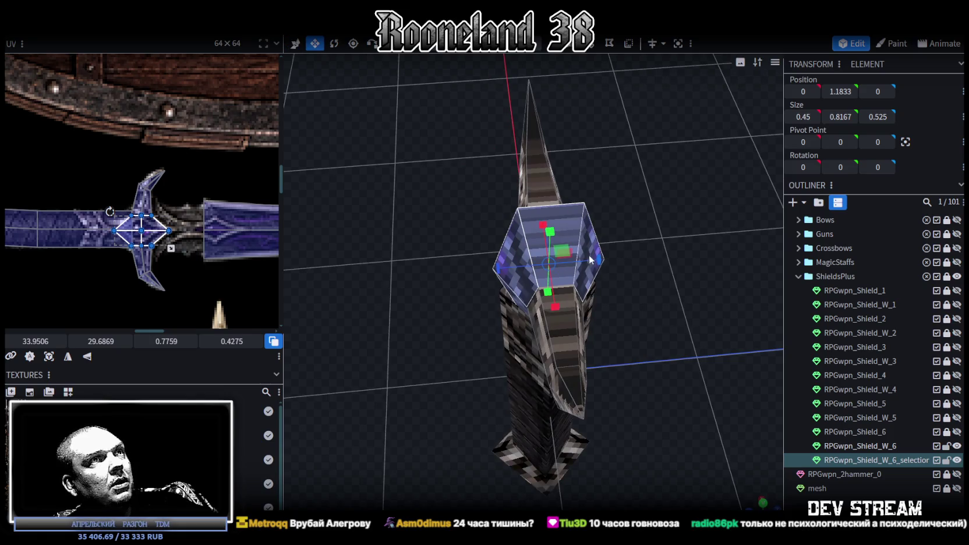
mouse_move(591, 254)
mouse_down()
mouse_move(512, 319)
mouse_move(502, 287)
mouse_move(548, 293)
mouse_move(467, 411)
mouse_move(446, 401)
mouse_move(466, 412)
mouse_up()
key(v)
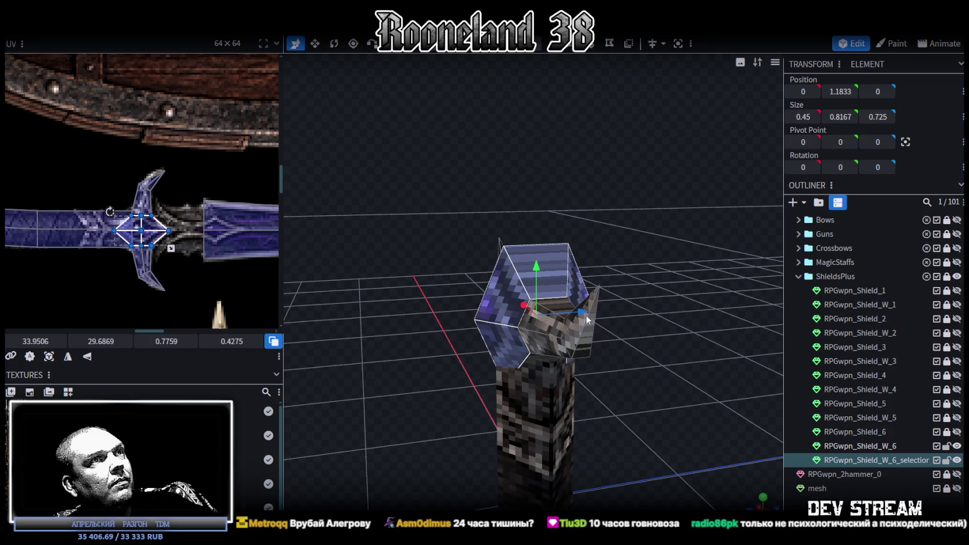
key(s)
drag(584, 308, 600, 305)
drag(399, 416, 507, 382)
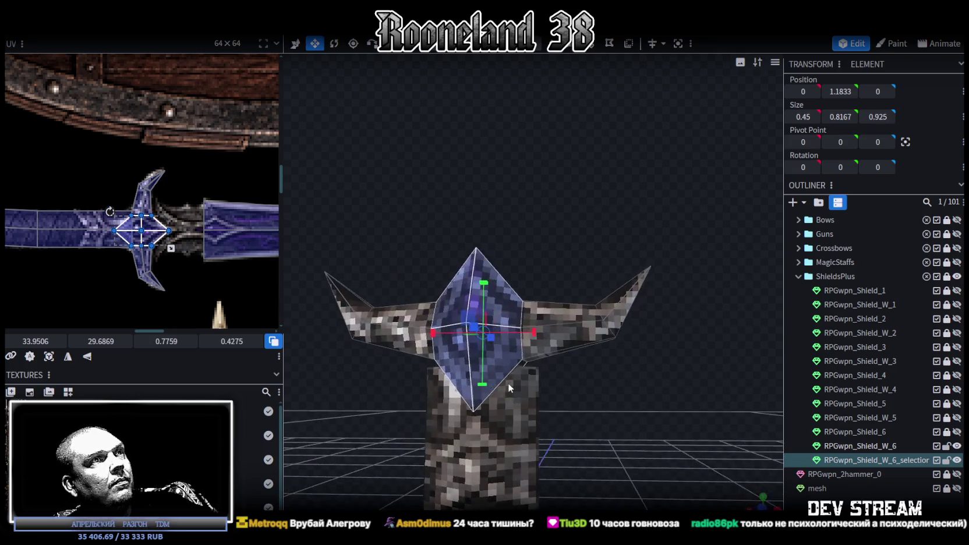
key(v)
mouse_move(482, 282)
mouse_down()
mouse_move(482, 299)
mouse_move(484, 289)
mouse_up()
- Settle the whole crossguard at Y 1.174 on the handle, then select the RPGwpn_Shield_W_6 mesh
scroll(485, 288, down, 3)
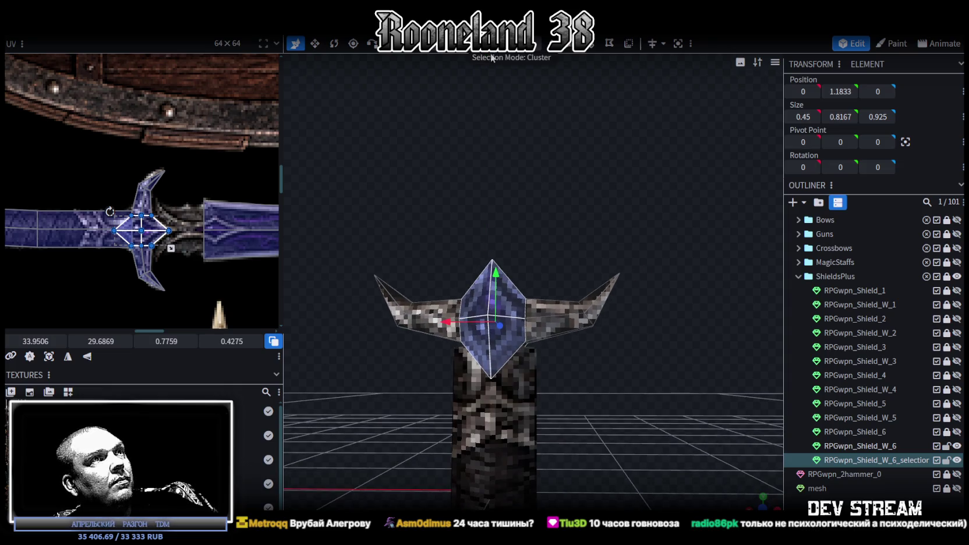
click(530, 310)
mouse_move(496, 285)
mouse_down()
mouse_move(496, 249)
mouse_move(496, 291)
mouse_up()
scroll(121, 219, up, 2)
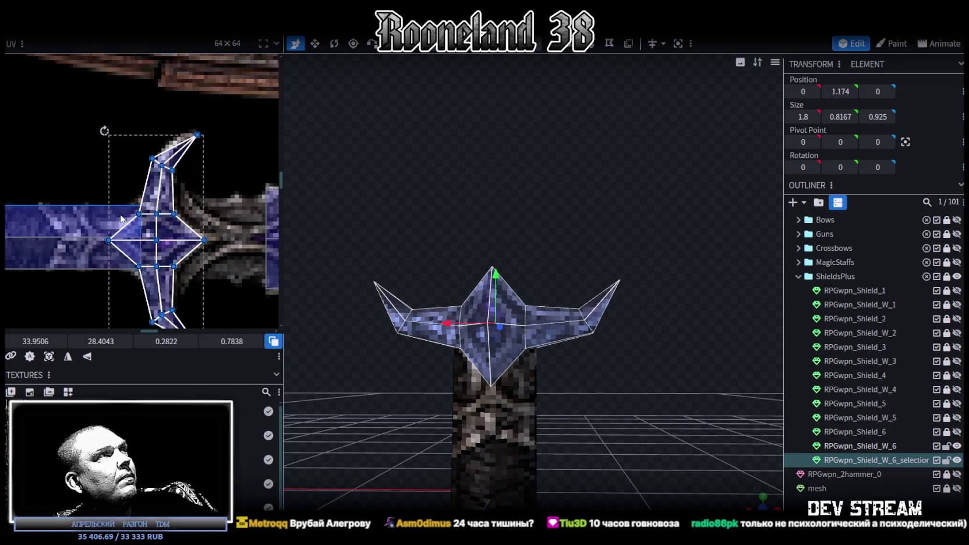
scroll(121, 218, up, 2)
scroll(590, 412, down, 3)
mouse_move(615, 420)
mouse_down()
mouse_move(518, 406)
mouse_move(471, 457)
mouse_move(481, 497)
mouse_move(566, 355)
mouse_move(581, 345)
mouse_move(588, 360)
mouse_move(586, 345)
mouse_move(590, 359)
mouse_up()
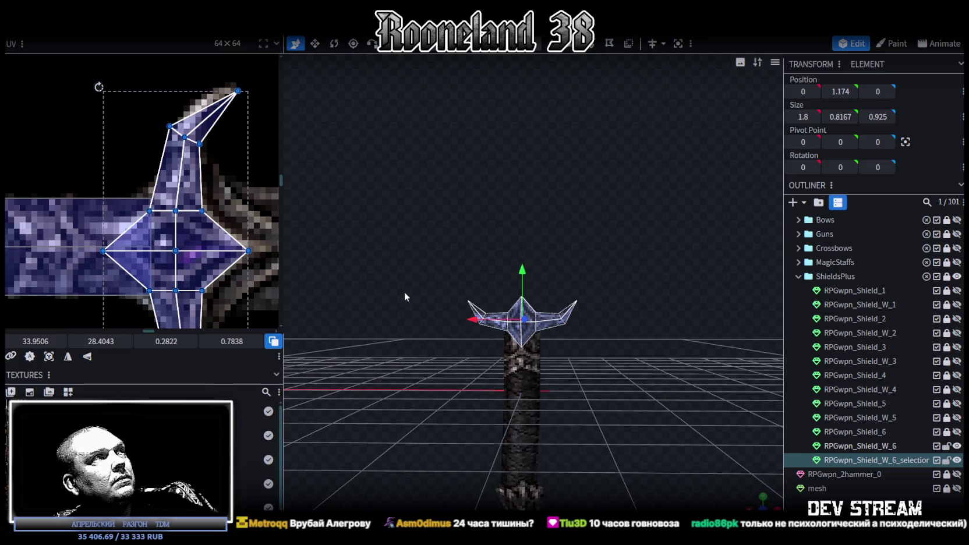
scroll(184, 221, down, 3)
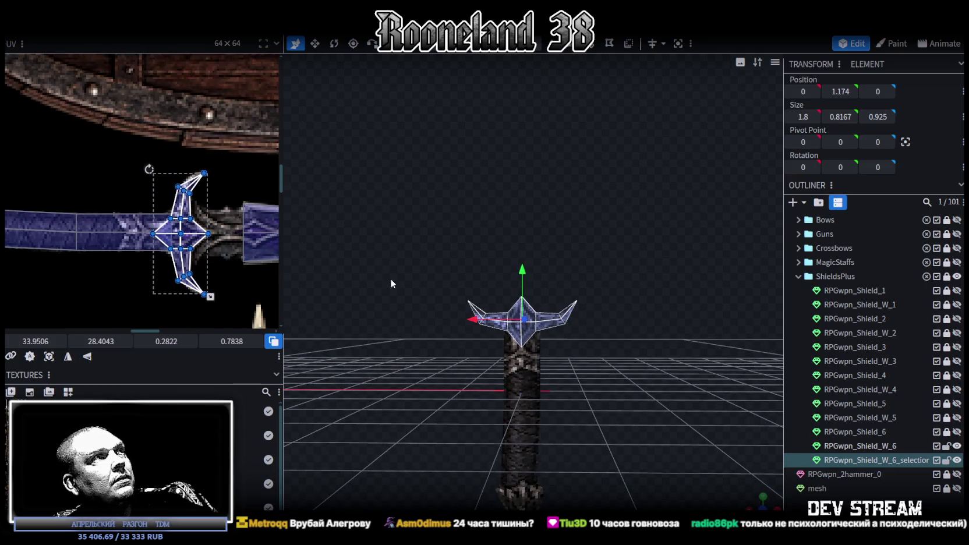
scroll(557, 350, up, 2)
scroll(653, 321, up, 2)
scroll(652, 340, up, 2)
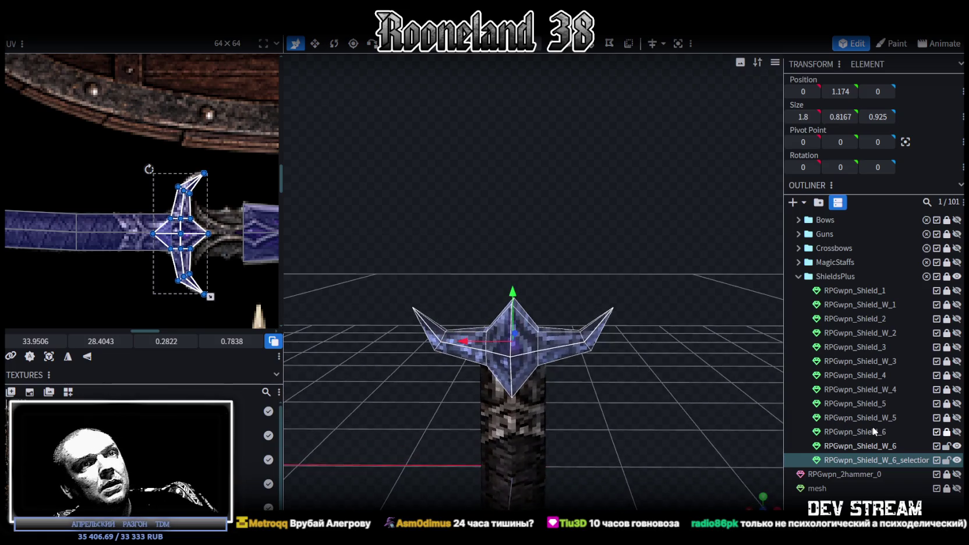
scroll(577, 280, down, 2)
scroll(590, 259, down, 3)
scroll(587, 238, down, 3)
right_drag(586, 244, 590, 384)
click(537, 97)
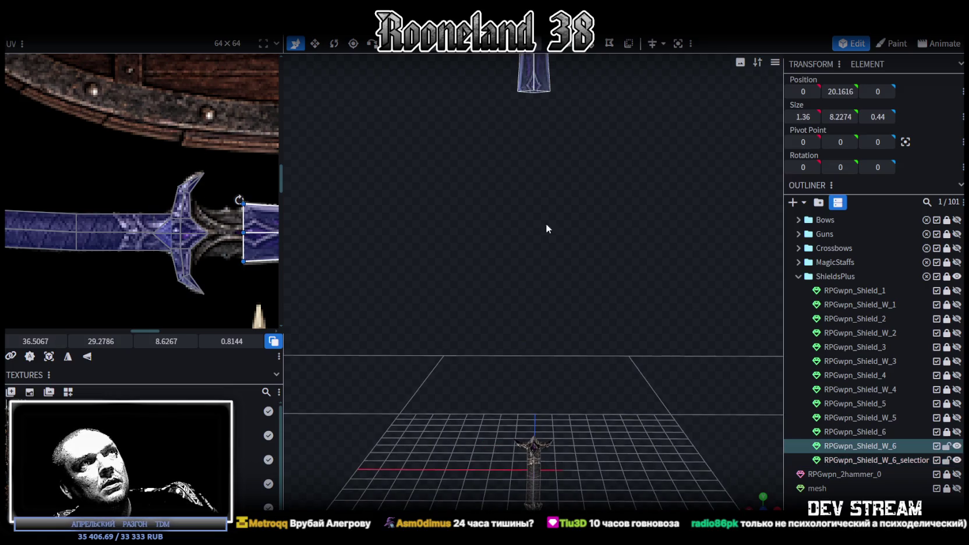
- Drag the blade down toward the sword handle
right_drag(543, 212, 548, 339)
click(535, 224)
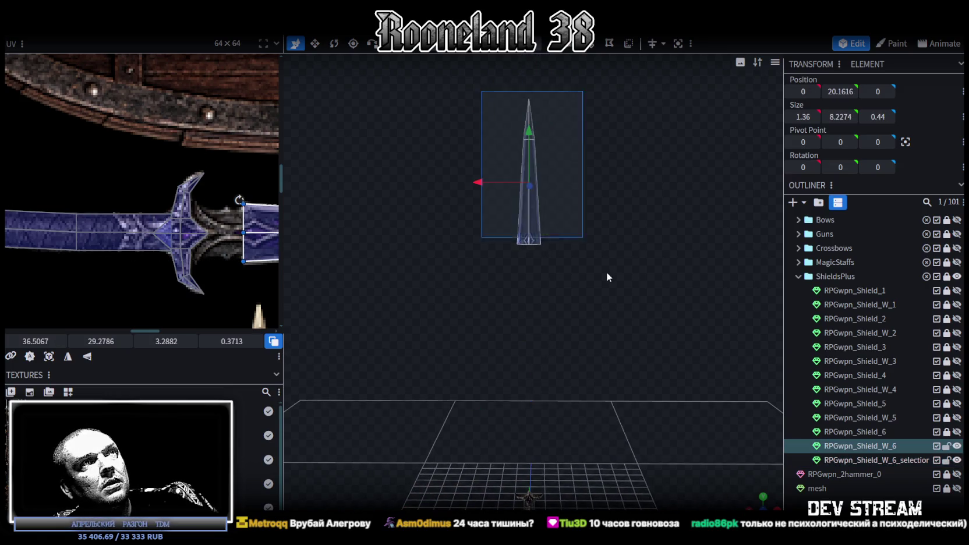
mouse_move(528, 152)
mouse_down()
mouse_move(522, 357)
mouse_move(608, 254)
mouse_up()
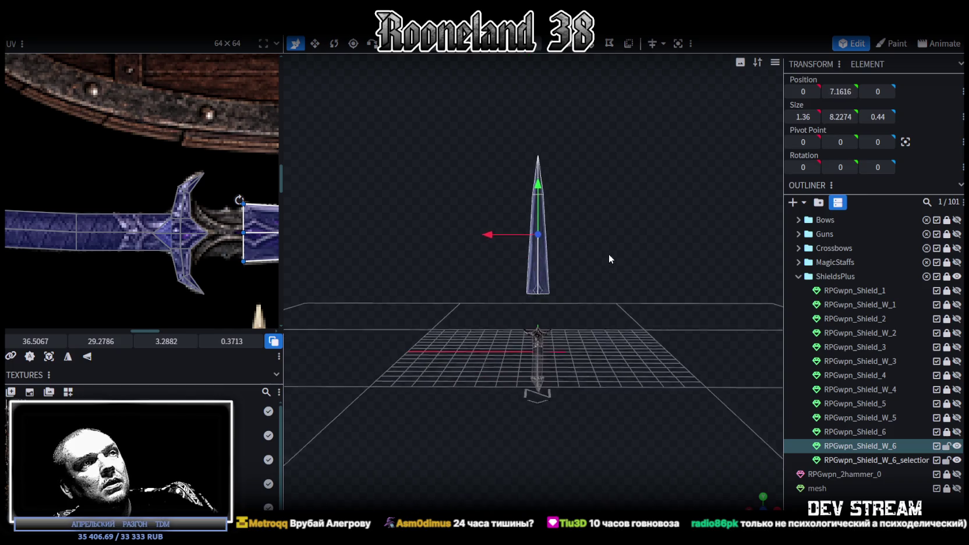
- Split the blade's upper tip off into its own mesh, sitting at Y 7.1616
click(604, 254)
mouse_move(619, 341)
mouse_down()
mouse_move(646, 328)
mouse_move(624, 363)
mouse_move(617, 321)
mouse_up()
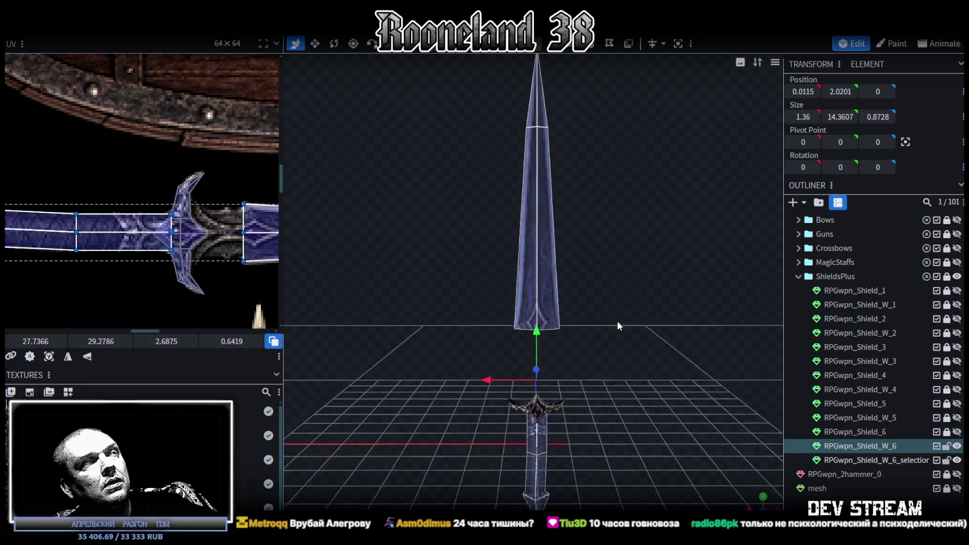
drag(481, 109, 602, 256)
drag(602, 256, 594, 284)
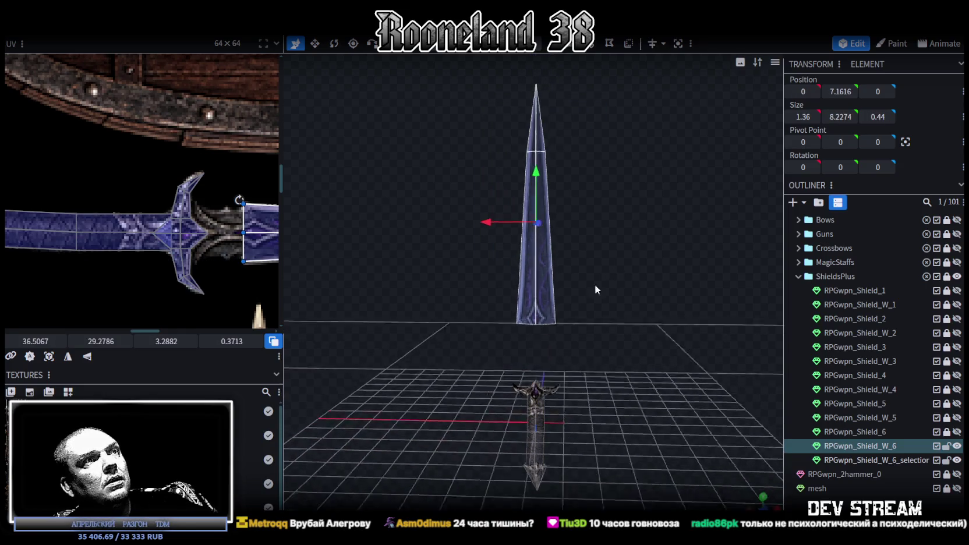
right_click(527, 274)
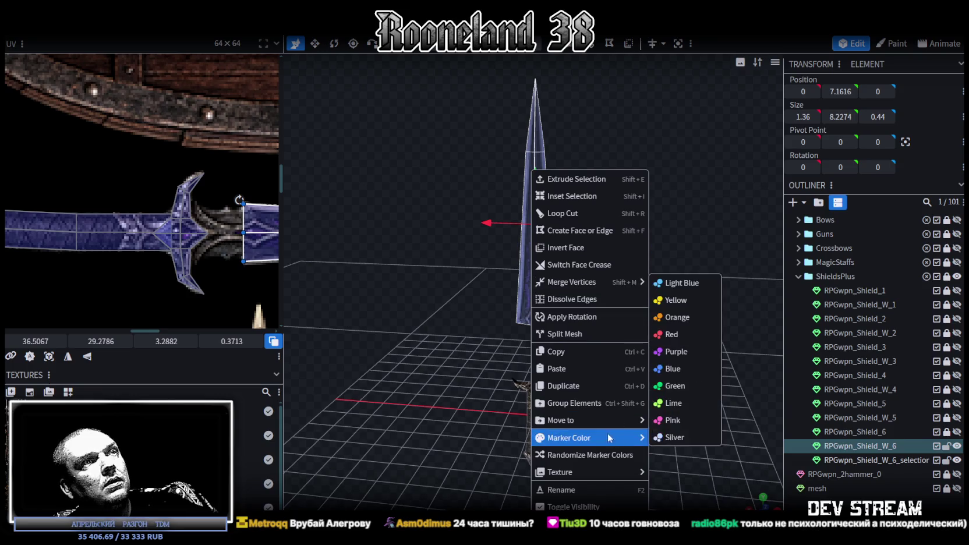
click(583, 336)
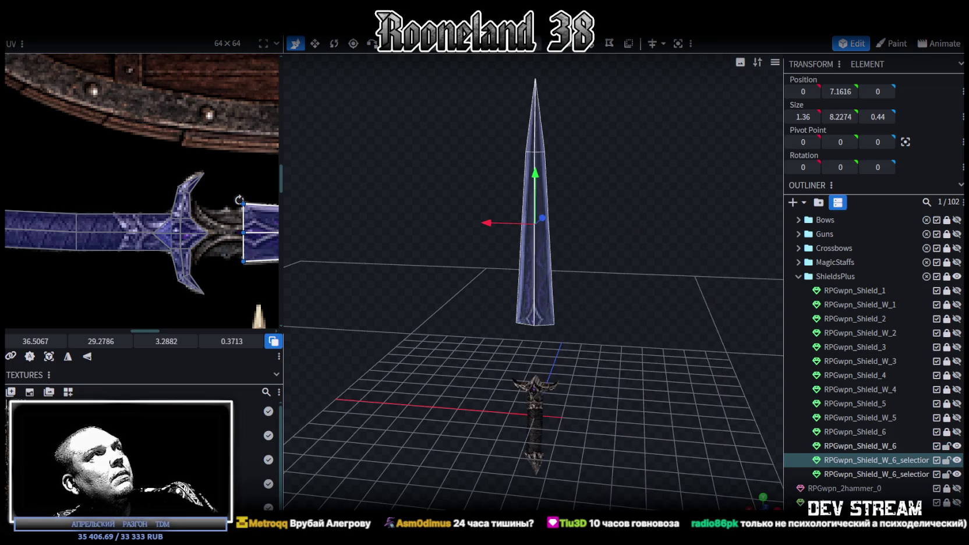
- Scale the split-off blade tip by 0.75 from the Transform menu
click(137, 29)
click(152, 43)
drag(421, 111, 404, 111)
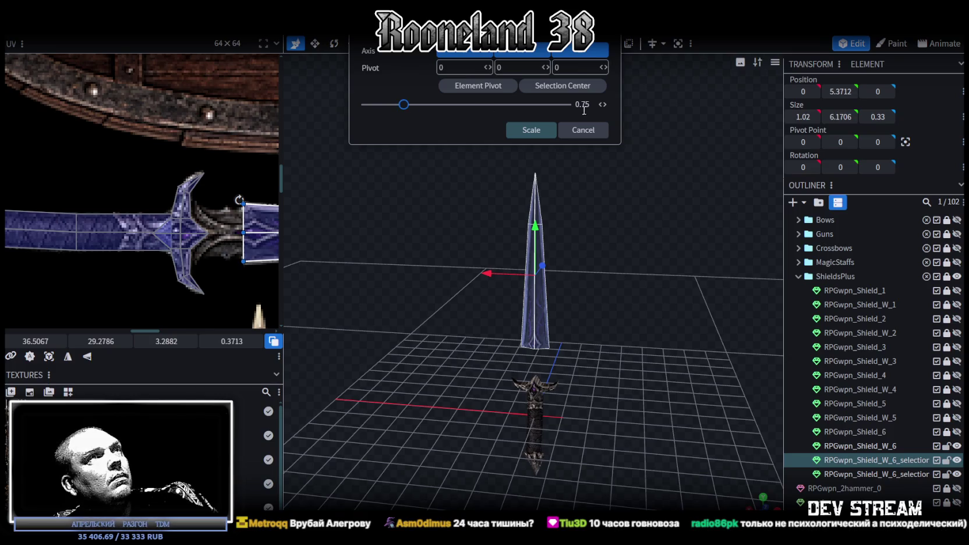
click(530, 130)
- Zoom in on the tip and select one of its bottom edges
scroll(629, 229, up, 3)
scroll(617, 244, up, 3)
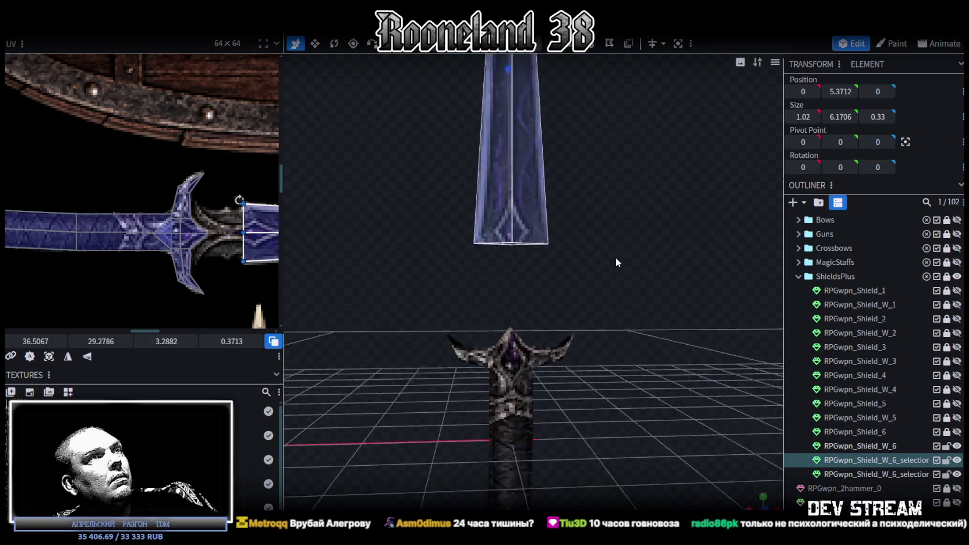
scroll(619, 251, up, 2)
scroll(611, 245, up, 2)
scroll(604, 233, up, 2)
scroll(602, 226, up, 2)
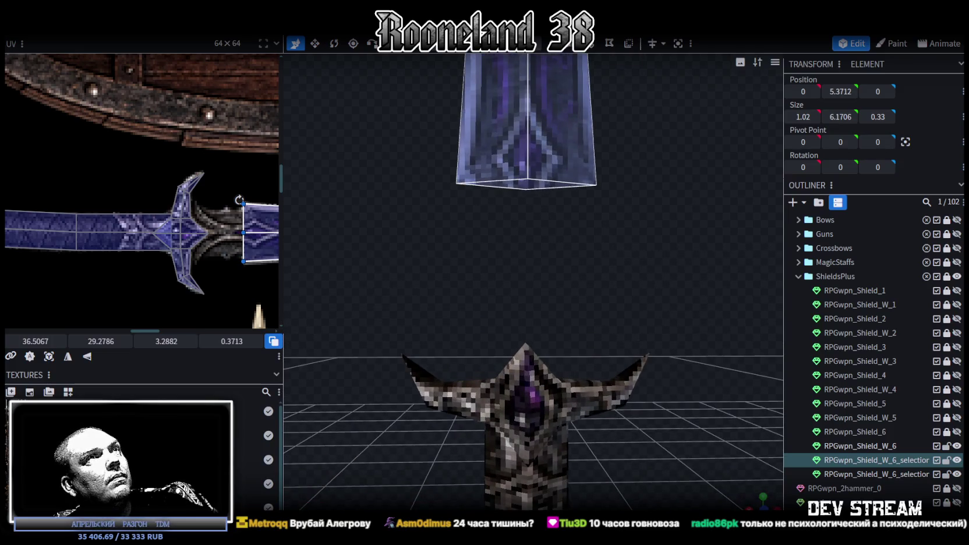
click(510, 185)
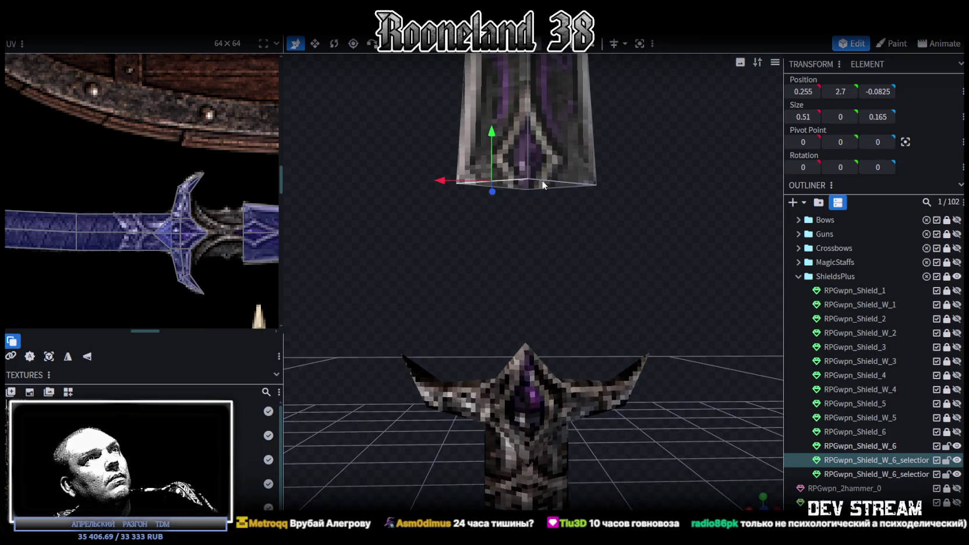
- Select the rest of the tip's bottom edges and widen them to 1.02 across
click(541, 184)
click(545, 185)
click(538, 187)
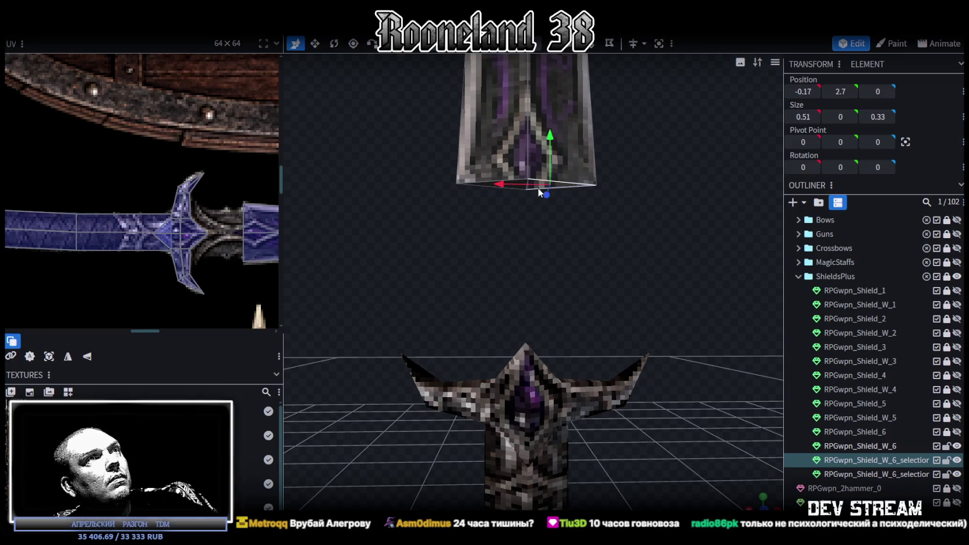
drag(486, 184, 554, 184)
- Extrude the tip's bottom face and raise it into a short section
drag(642, 202, 632, 210)
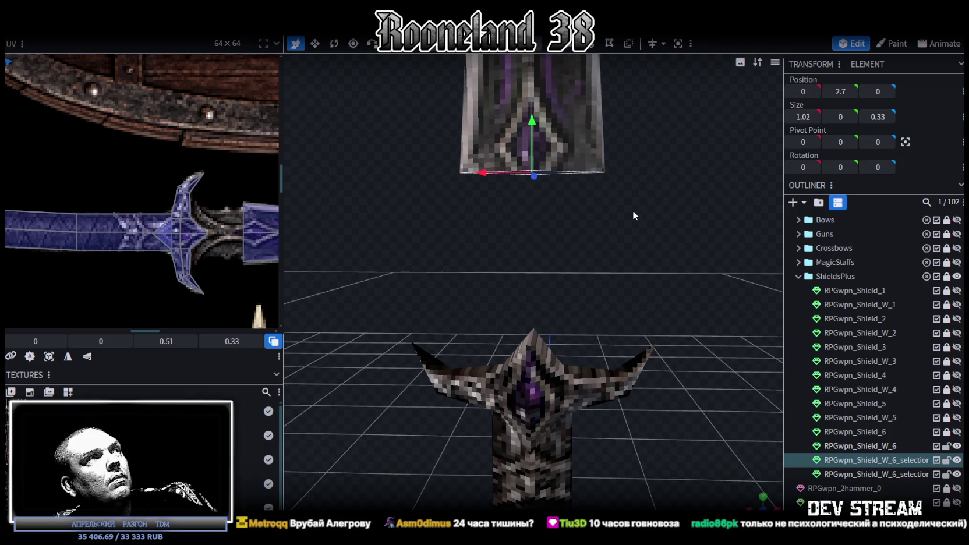
right_click(627, 206)
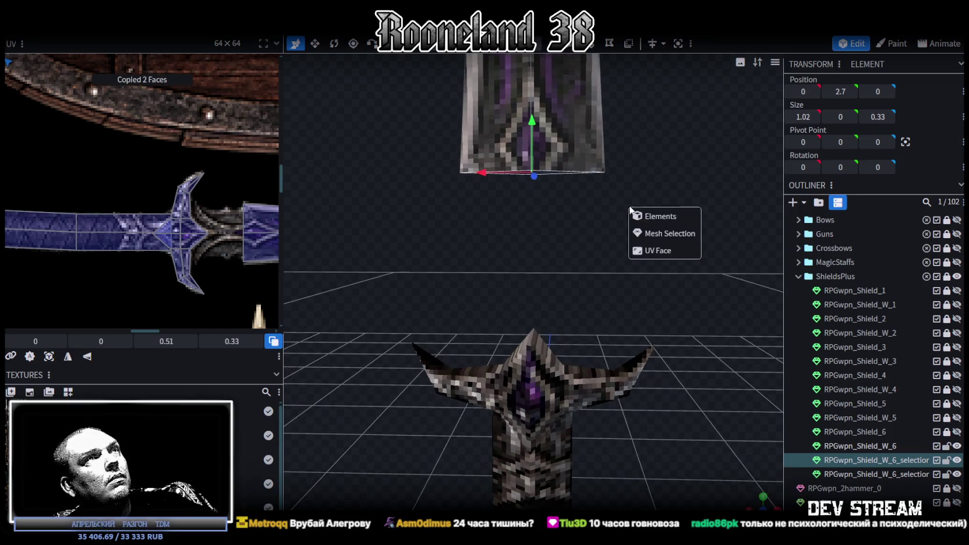
click(663, 222)
key(e)
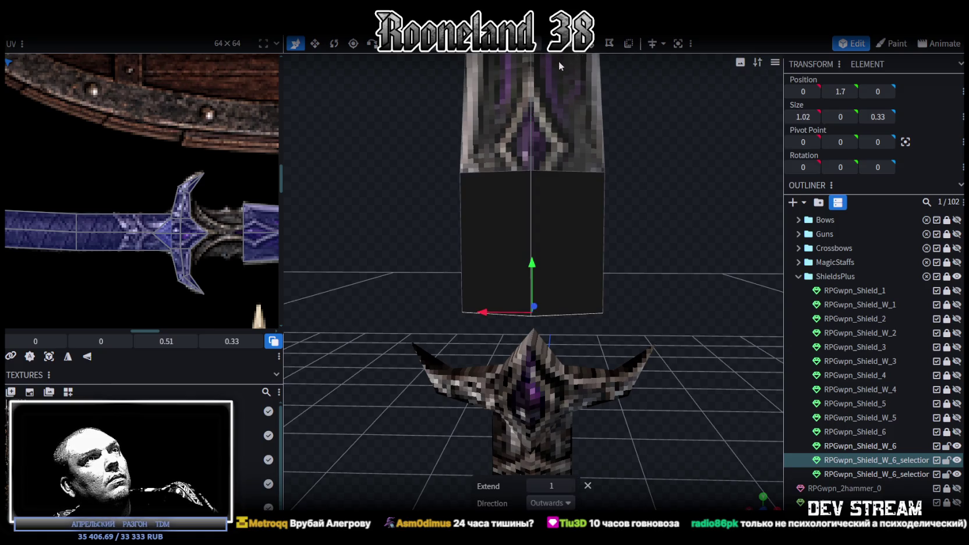
key(2)
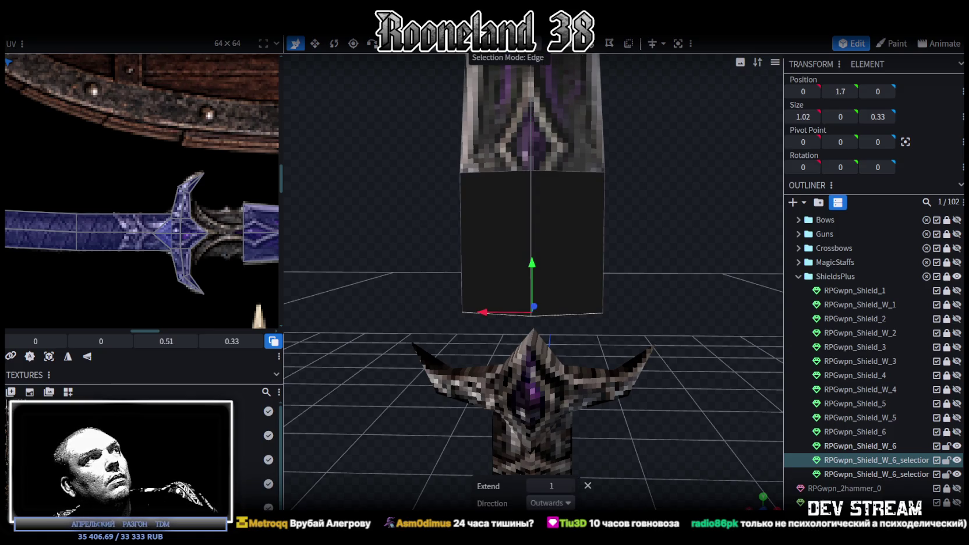
drag(531, 262, 536, 217)
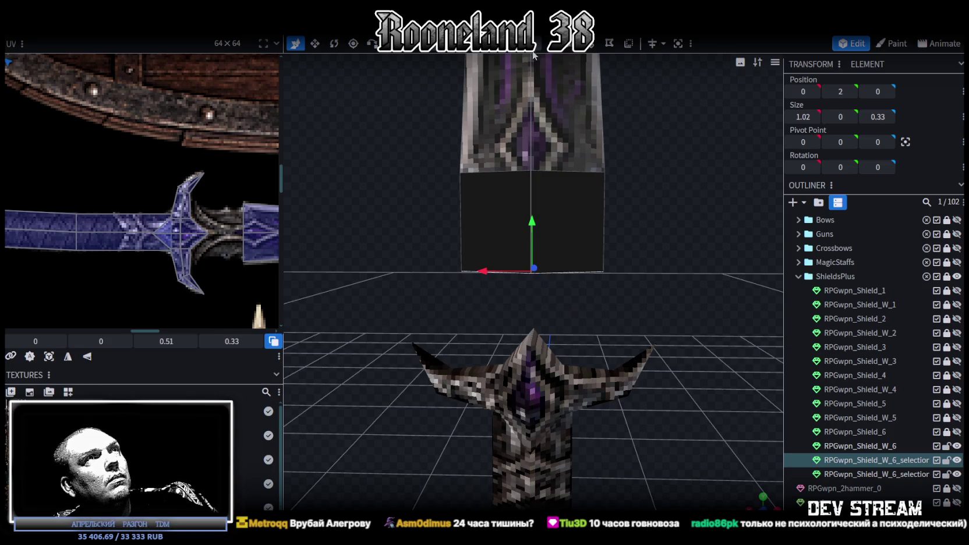
- Narrow the new section's bottom to 0.82 and thin it to 0.23 deep, ignoring Auto Fix
mouse_move(676, 227)
mouse_down()
mouse_move(644, 232)
mouse_move(610, 208)
mouse_up()
key(s)
drag(563, 185, 551, 186)
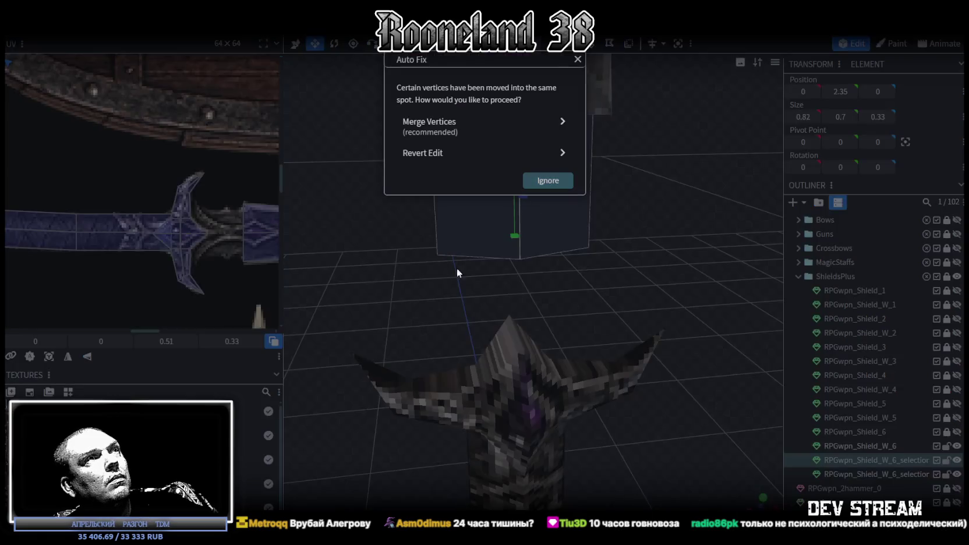
click(437, 283)
mouse_move(437, 282)
mouse_down()
mouse_move(572, 242)
mouse_move(568, 252)
mouse_up()
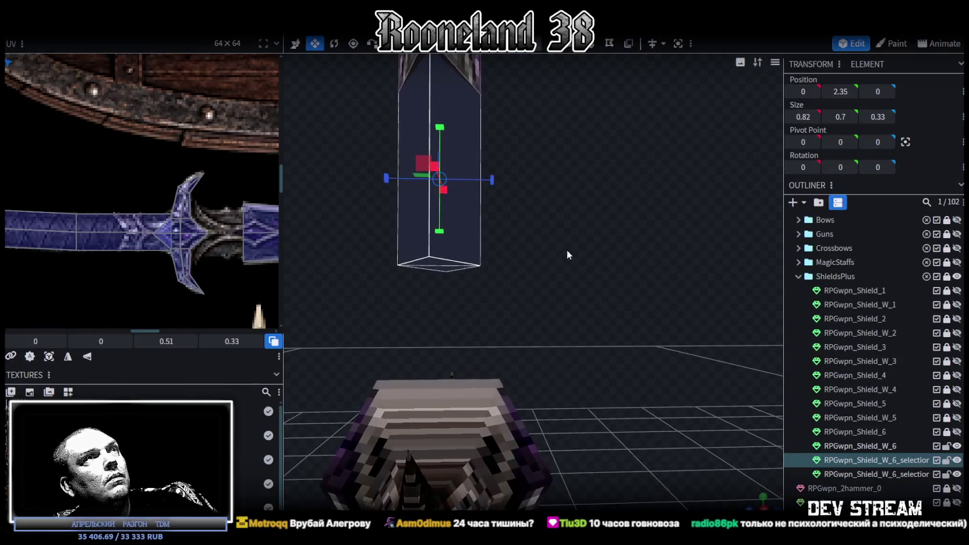
mouse_move(493, 180)
mouse_down()
mouse_move(428, 183)
mouse_move(563, 187)
mouse_move(445, 191)
mouse_move(599, 209)
mouse_move(568, 150)
mouse_up()
drag(556, 338, 562, 335)
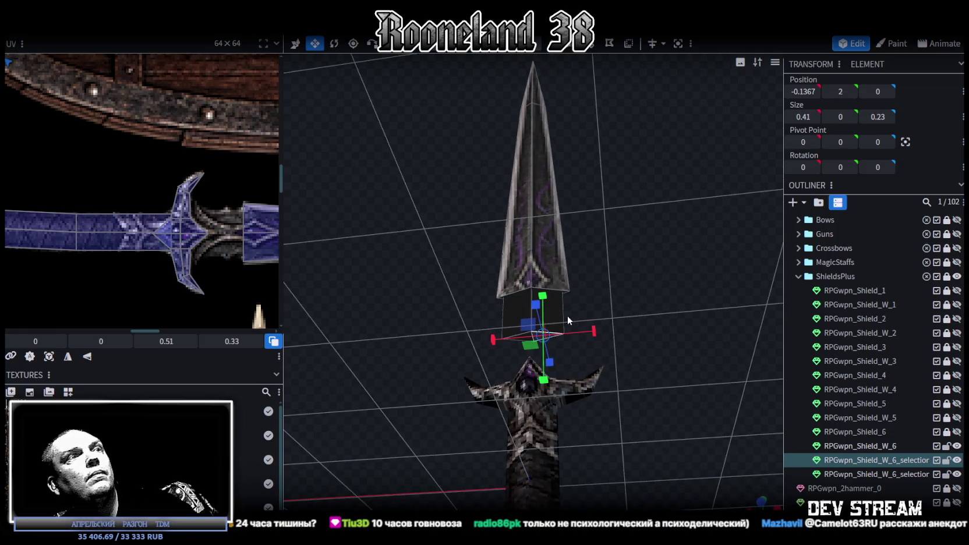
- Return to a front view and select the neck section in face mode
scroll(532, 331, up, 2)
scroll(515, 259, up, 3)
scroll(492, 316, up, 3)
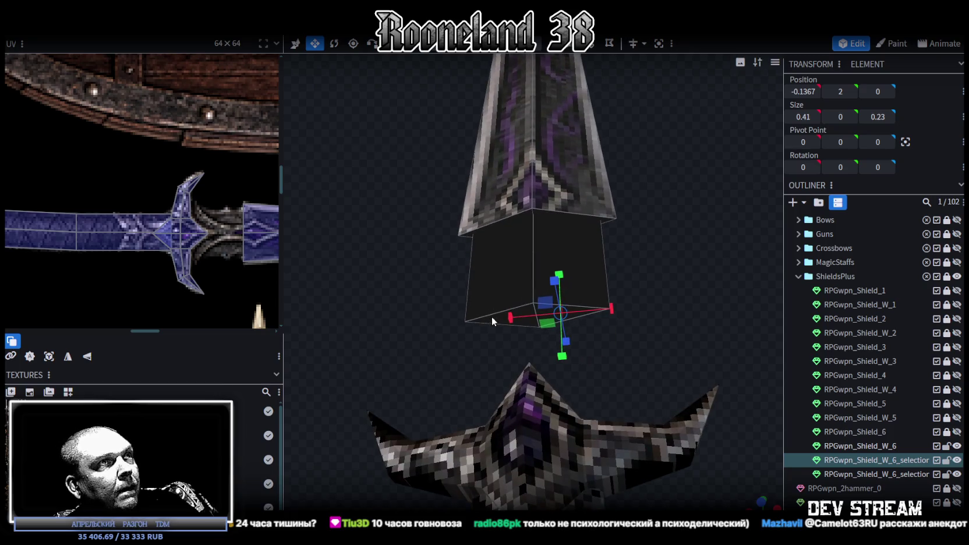
mouse_move(602, 311)
mouse_down()
mouse_move(639, 268)
mouse_move(647, 316)
mouse_move(631, 303)
mouse_up()
key(3)
click(548, 282)
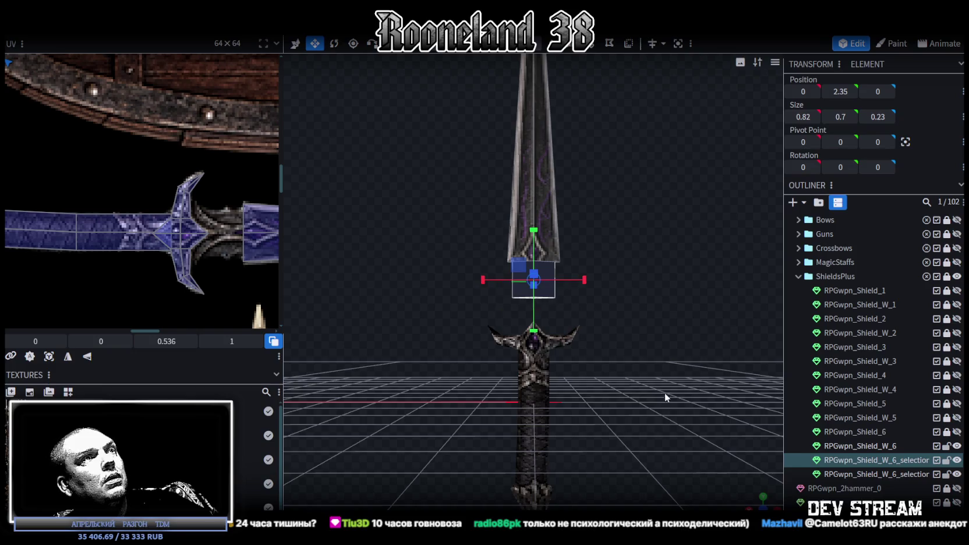
- In front view, move the neck's UV onto the sword texture and rotate it a quarter turn
key(KP_5)
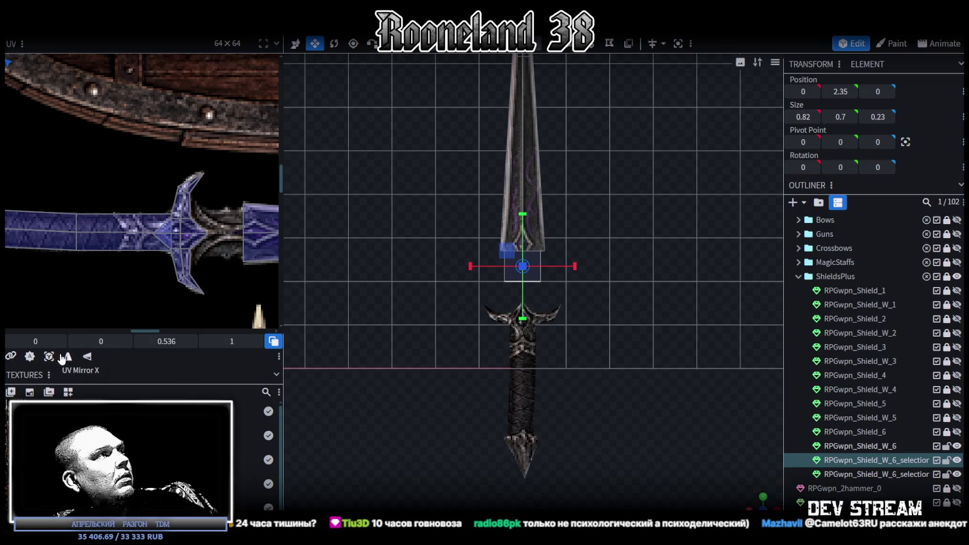
scroll(111, 237, down, 5)
scroll(191, 243, up, 2)
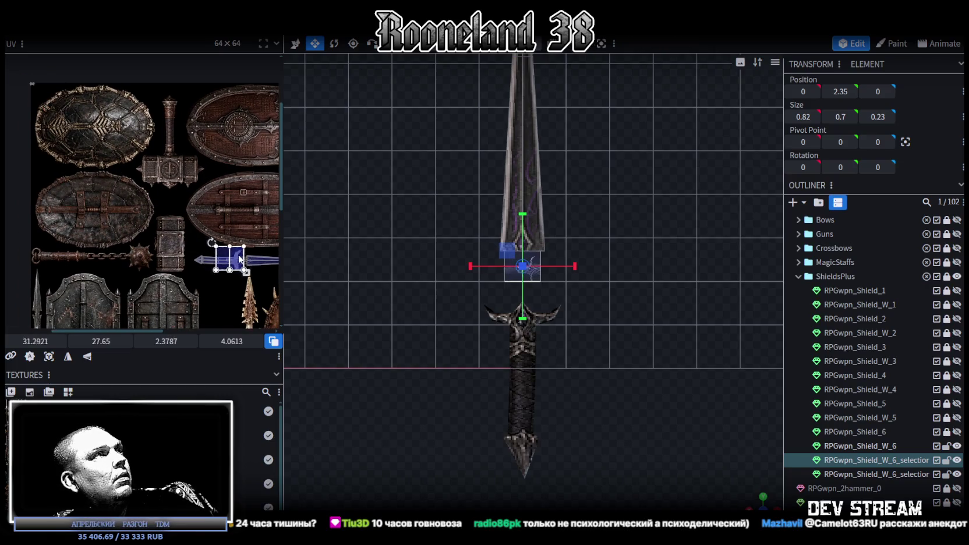
drag(57, 96, 244, 260)
scroll(233, 256, up, 2)
right_click(218, 206)
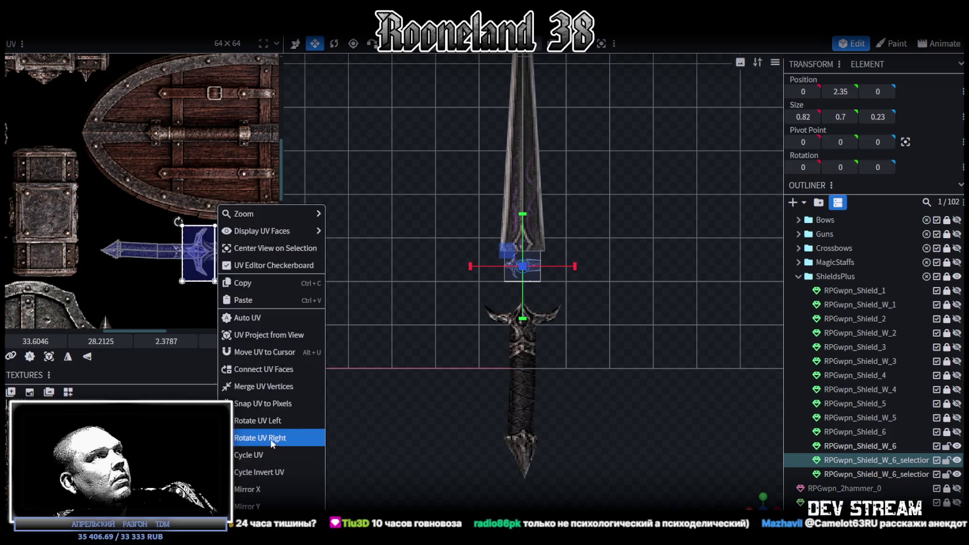
click(271, 438)
- Nudge, shrink and shift the neck's UV area to fit the dark patterned texture
scroll(221, 249, up, 2)
click(221, 250)
scroll(217, 270, up, 2)
drag(214, 267, 213, 268)
scroll(219, 271, down, 2)
middle_drag(219, 271, 207, 151)
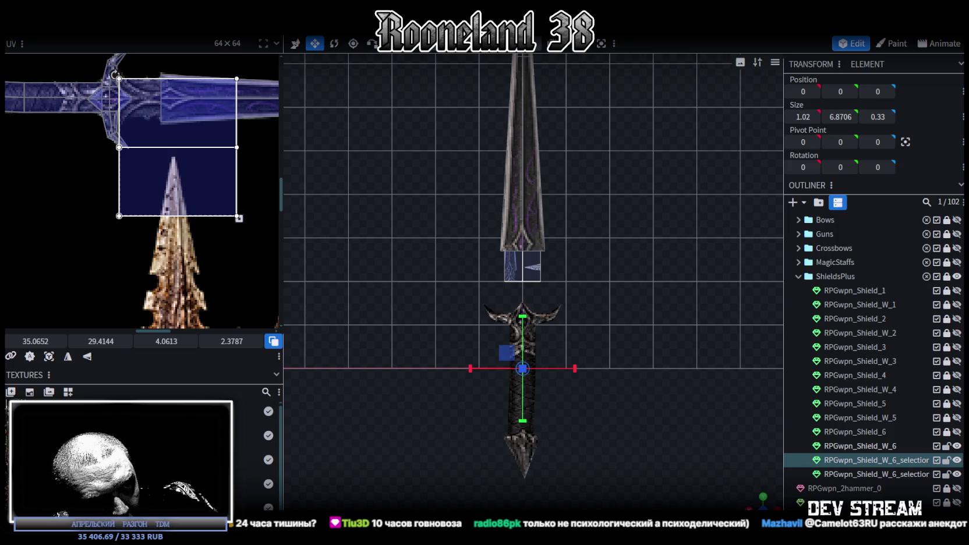
scroll(242, 326, up, 2)
scroll(242, 329, up, 2)
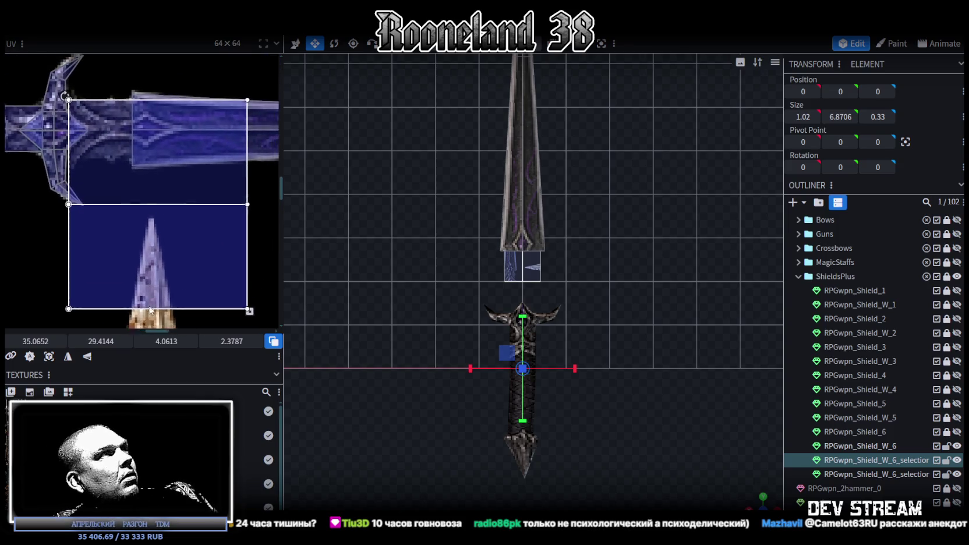
drag(249, 321, 102, 191)
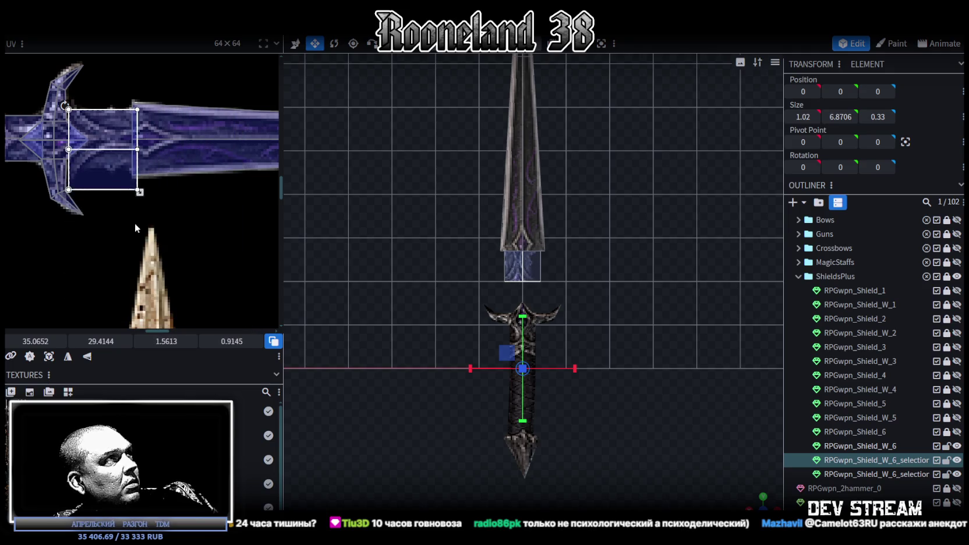
scroll(101, 190, up, 2)
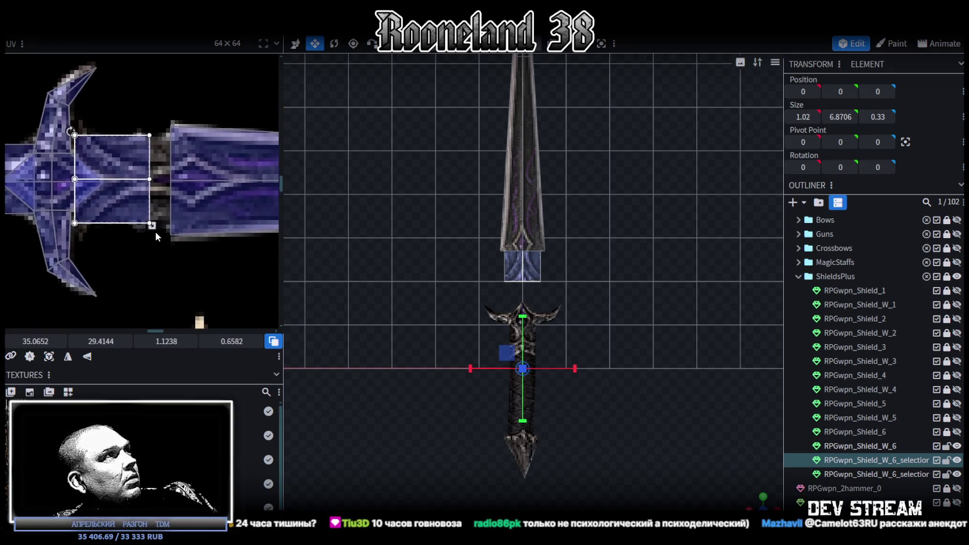
drag(117, 191, 122, 191)
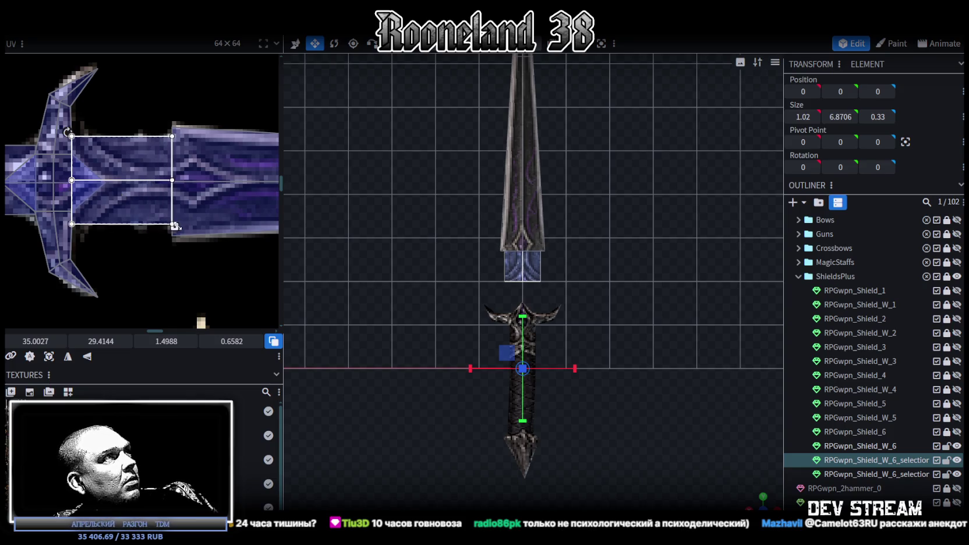
scroll(532, 290, up, 2)
scroll(531, 287, up, 2)
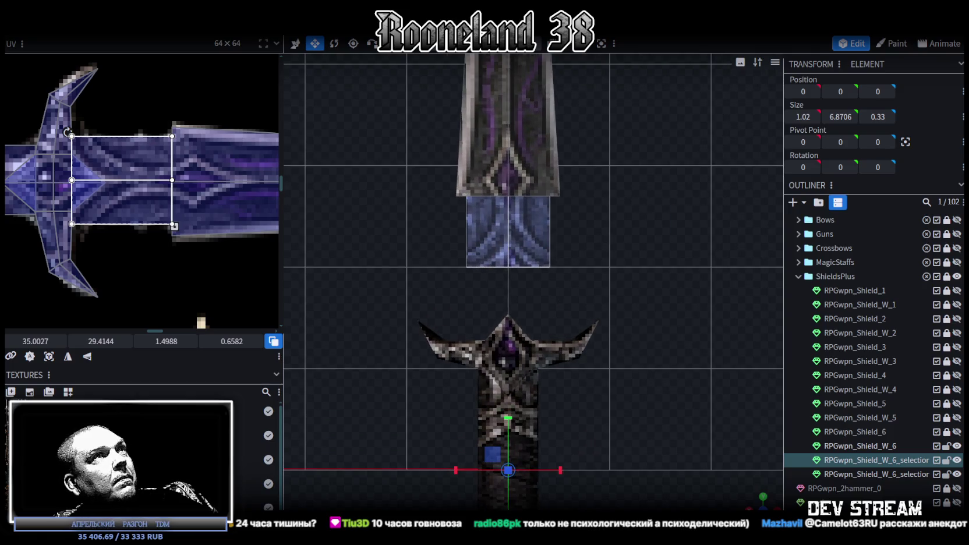
- Select the flat piece at the lower blade's bottom and move it down to Y 1.8
click(537, 61)
click(469, 270)
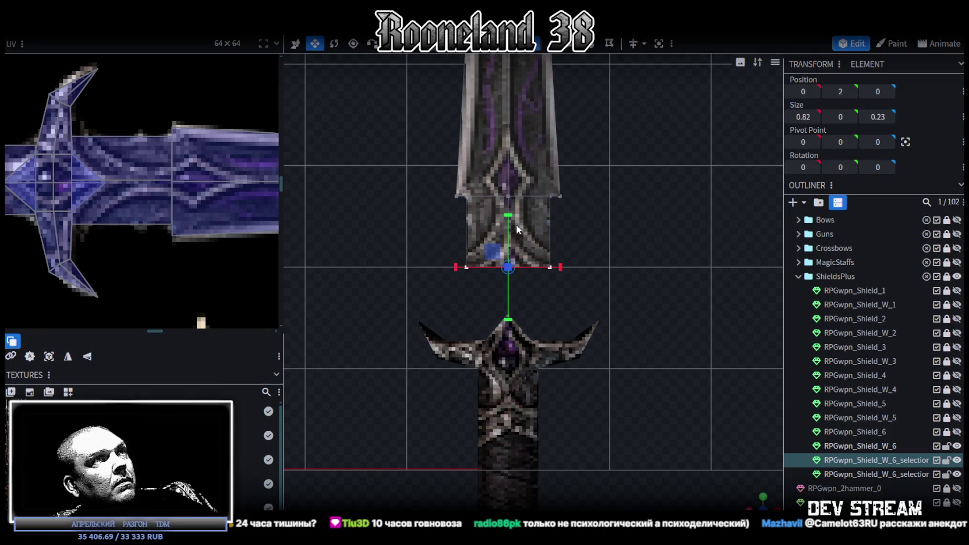
key(v)
drag(513, 211, 508, 236)
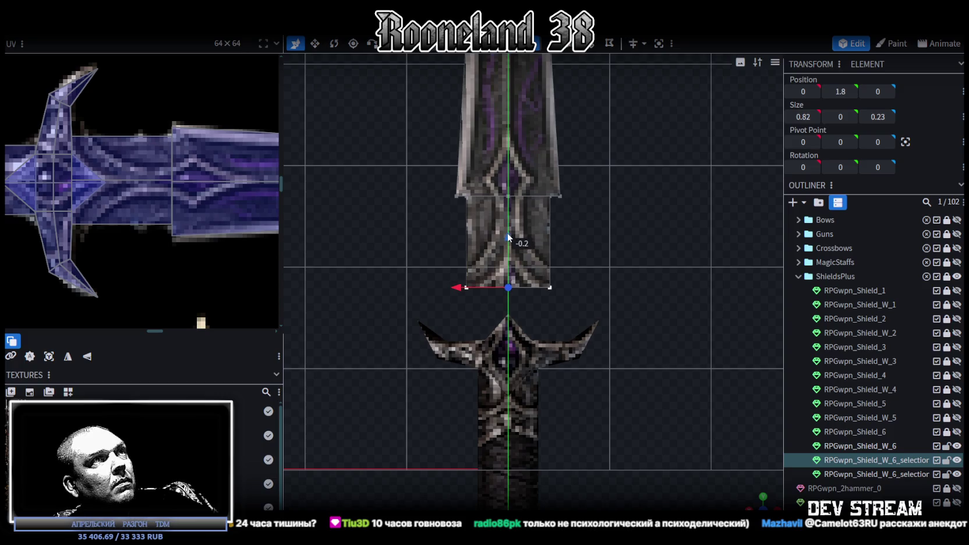
- Lower the upper blade to Y 2.9419 so it sits on the neck, checking the fit from several angles
scroll(548, 277, down, 3)
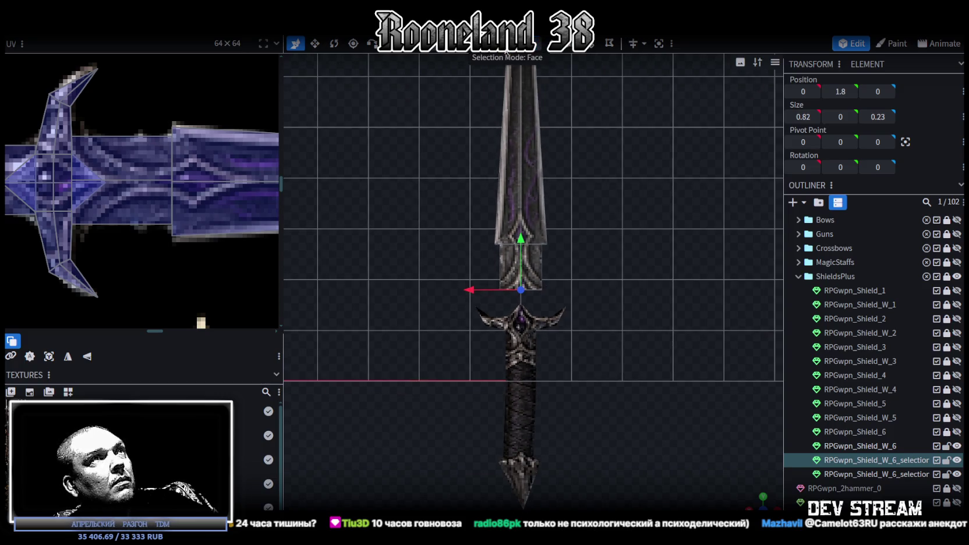
click(545, 252)
drag(520, 142, 518, 168)
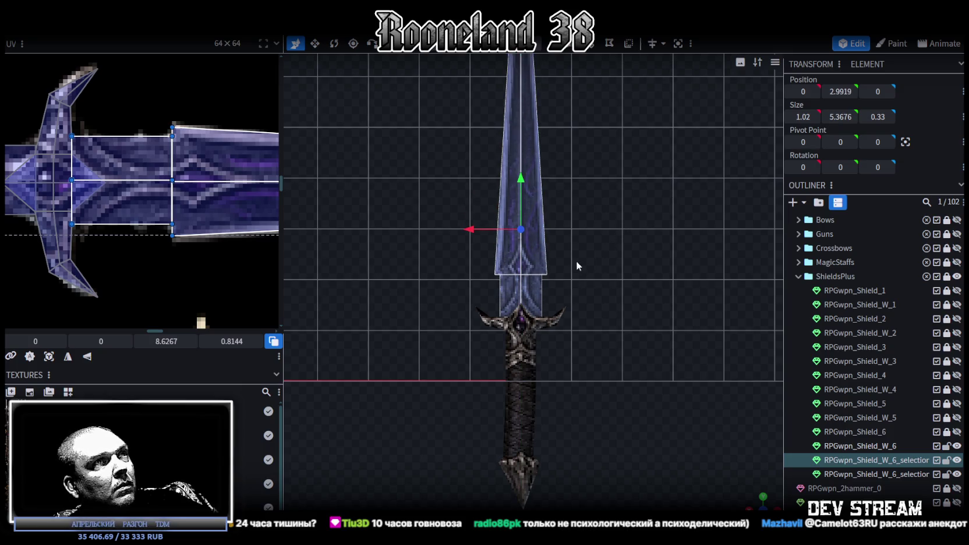
drag(716, 468, 535, 353)
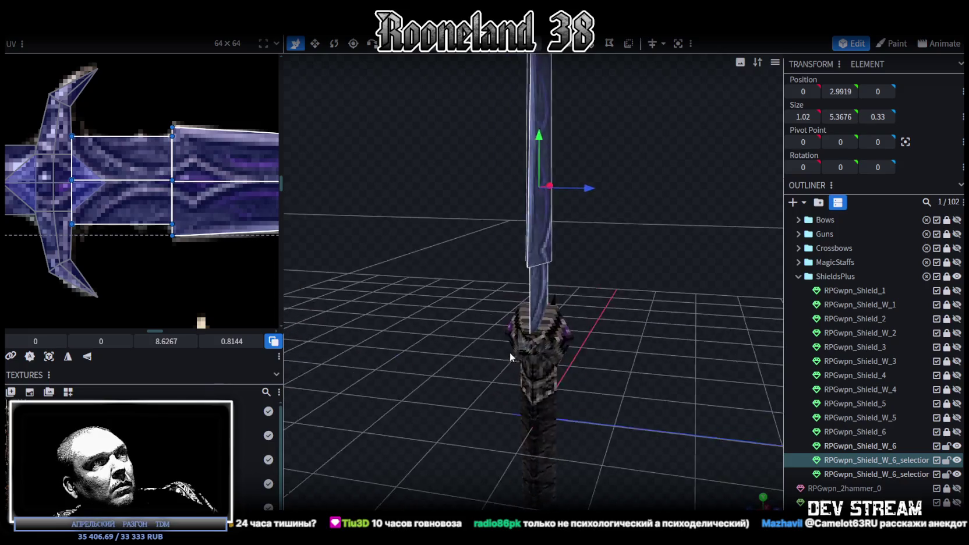
mouse_move(534, 352)
mouse_down()
mouse_move(509, 113)
mouse_move(510, 125)
mouse_up()
scroll(504, 142, up, 3)
mouse_move(553, 186)
mouse_down()
mouse_move(641, 266)
mouse_move(553, 175)
mouse_move(520, 285)
mouse_up()
click(505, 280)
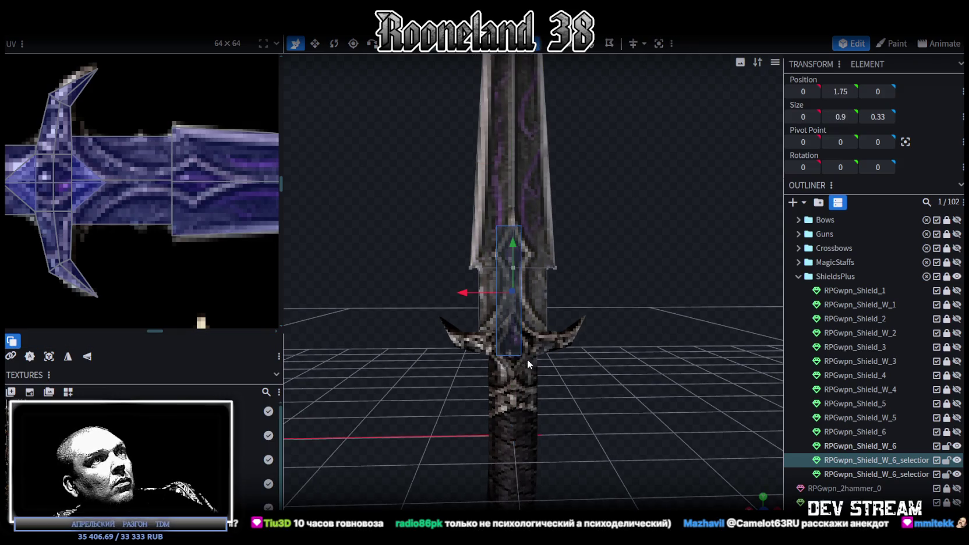
- Resize the neck piece to a Z depth of 0.63
mouse_move(625, 330)
mouse_down()
mouse_move(557, 276)
mouse_move(604, 283)
mouse_move(539, 289)
mouse_up()
key(s)
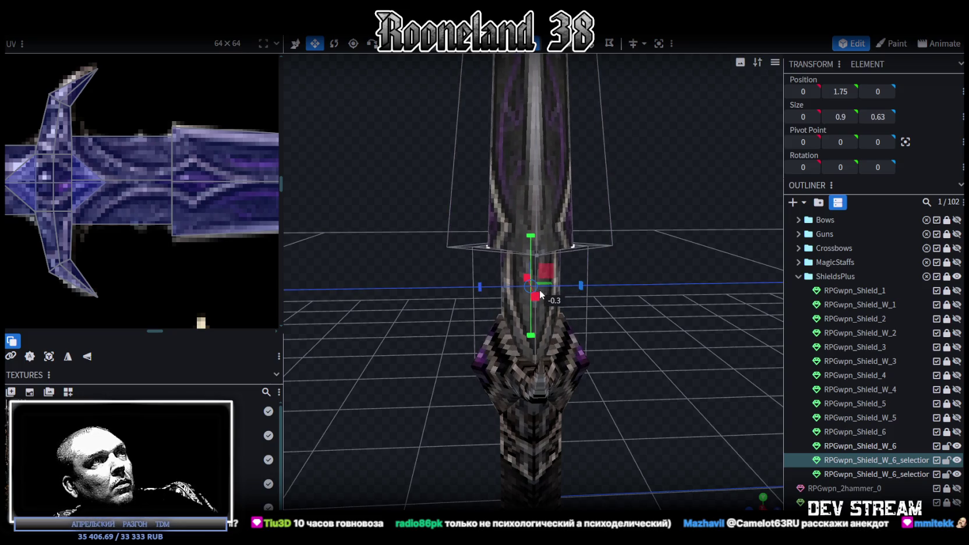
mouse_move(412, 306)
mouse_down()
mouse_move(485, 247)
mouse_move(590, 285)
mouse_move(573, 276)
mouse_up()
- Select the neck's flat top piece and switch to a top-down orthographic view
scroll(542, 228, up, 3)
mouse_move(541, 229)
mouse_down()
mouse_move(518, 211)
mouse_move(536, 201)
mouse_up()
scroll(518, 212, up, 2)
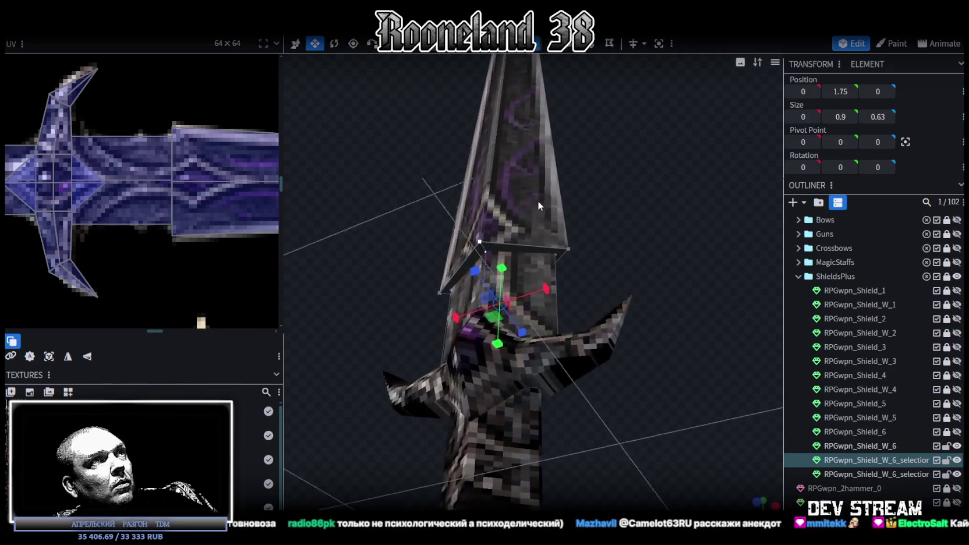
click(484, 248)
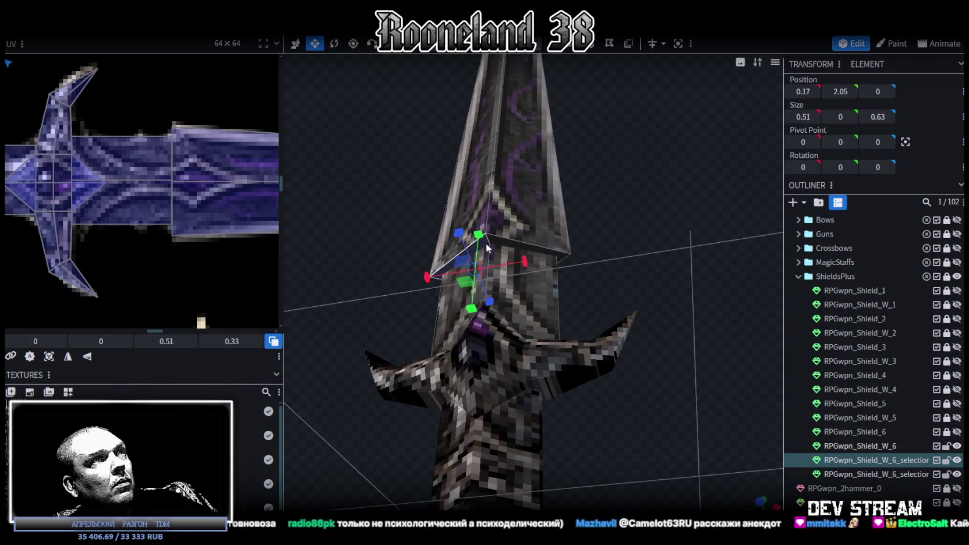
scroll(144, 209, down, 3)
scroll(143, 208, down, 2)
scroll(143, 208, down, 1)
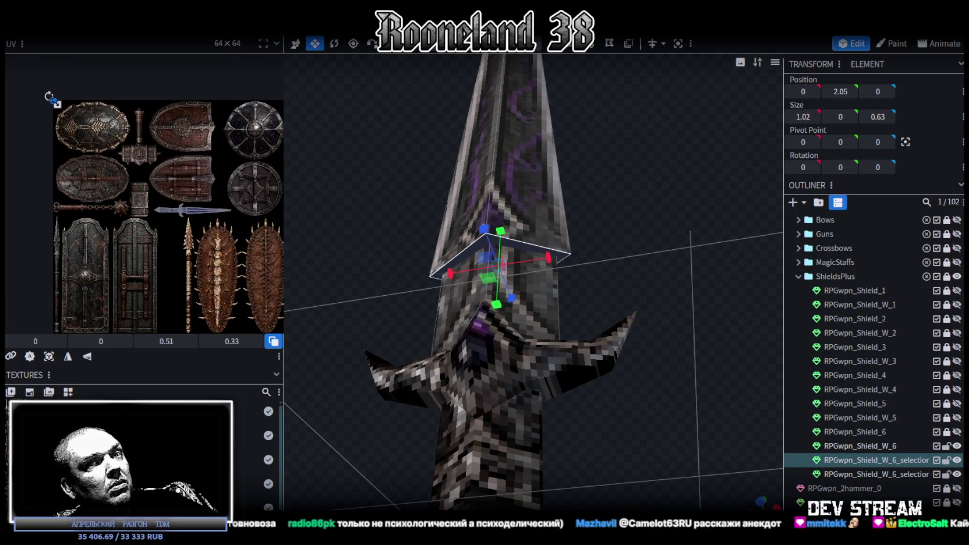
key(KP_7)
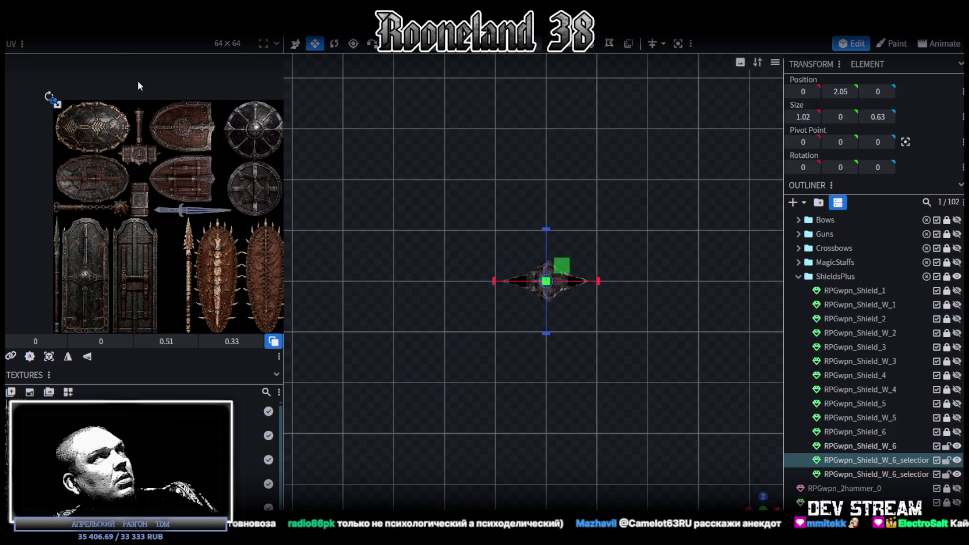
- Drag the neck face's UV onto the sword texture and rotate it into an upright diamond
scroll(68, 105, up, 2)
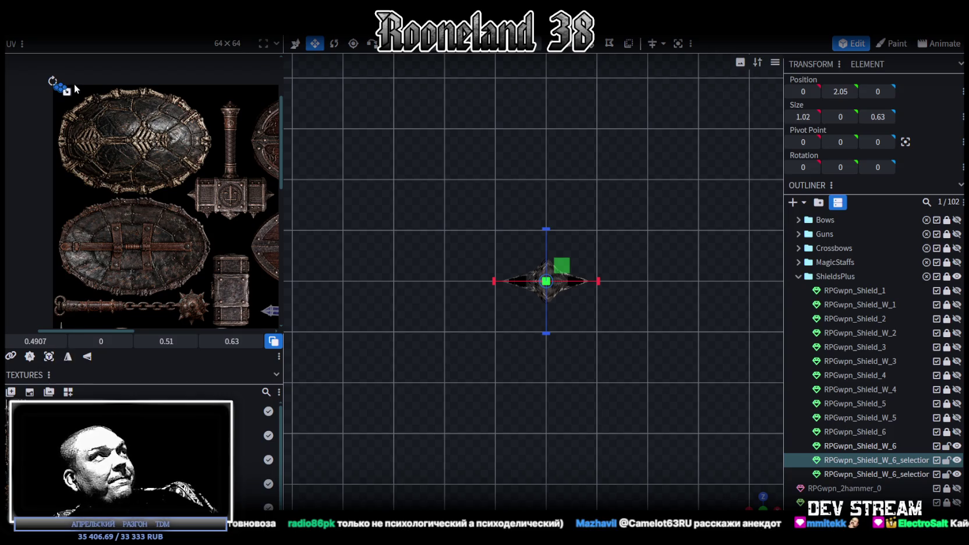
scroll(70, 99, up, 2)
drag(88, 114, 61, 116)
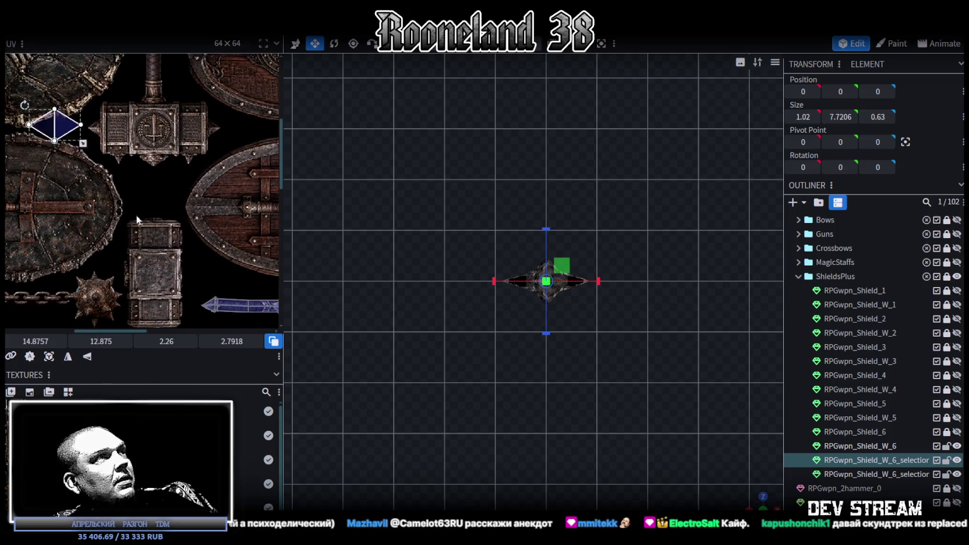
drag(61, 117, 236, 276)
middle_drag(236, 275, 75, 164)
drag(96, 181, 205, 244)
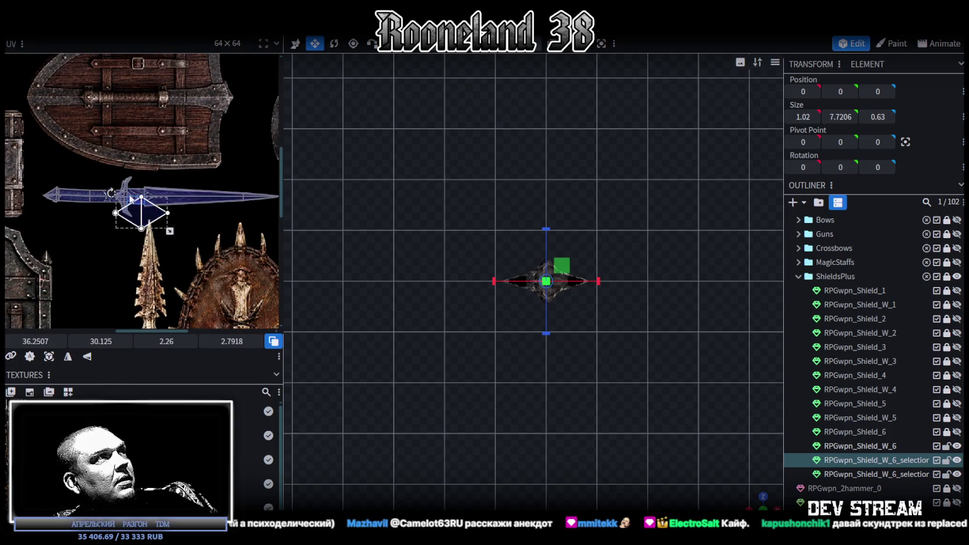
scroll(136, 197, up, 2)
scroll(157, 250, up, 1)
right_click(157, 249)
click(198, 420)
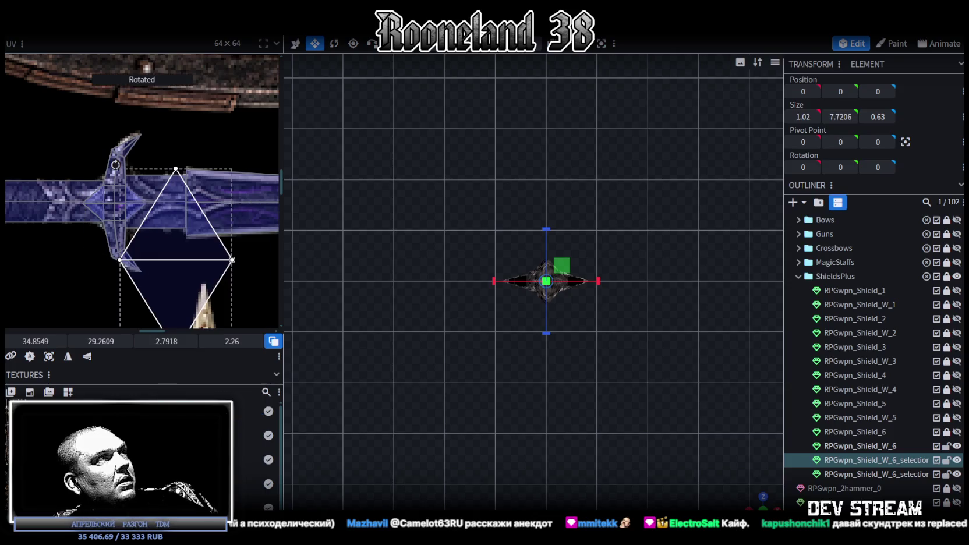
- Shrink the diamond UV to a small patch on the crossguard texture and fine-tune its position
drag(173, 218, 152, 230)
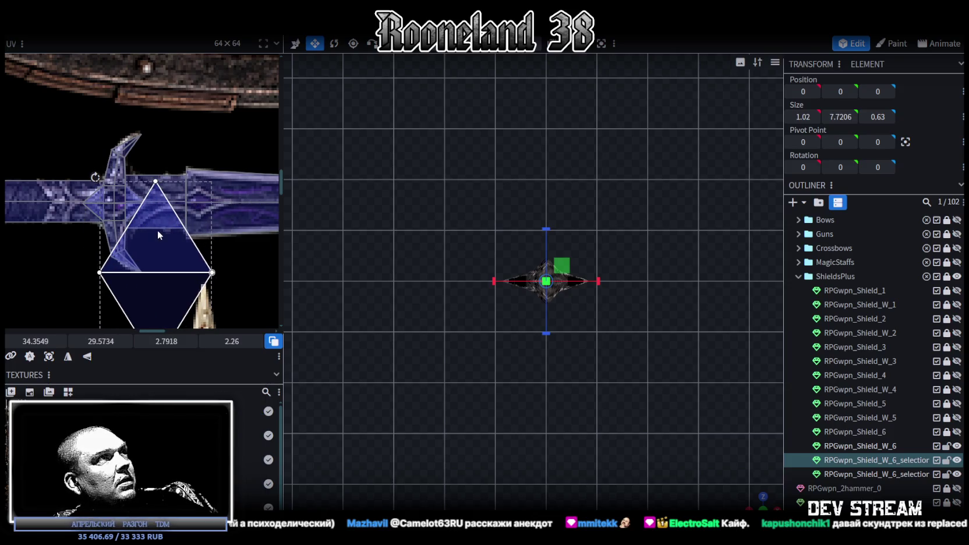
scroll(157, 231, down, 2)
drag(133, 254, 118, 244)
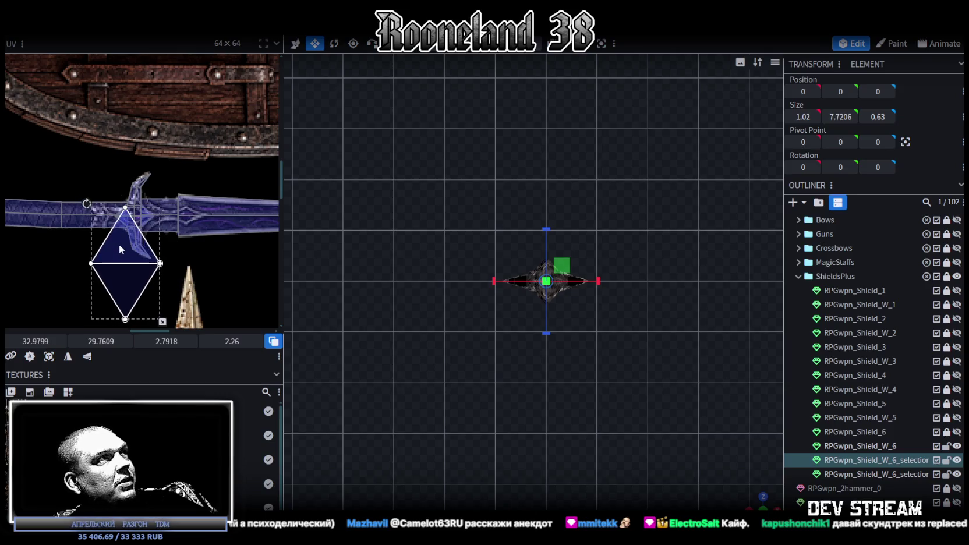
middle_drag(119, 239, 249, 284)
scroll(207, 266, up, 2)
drag(248, 304, 170, 258)
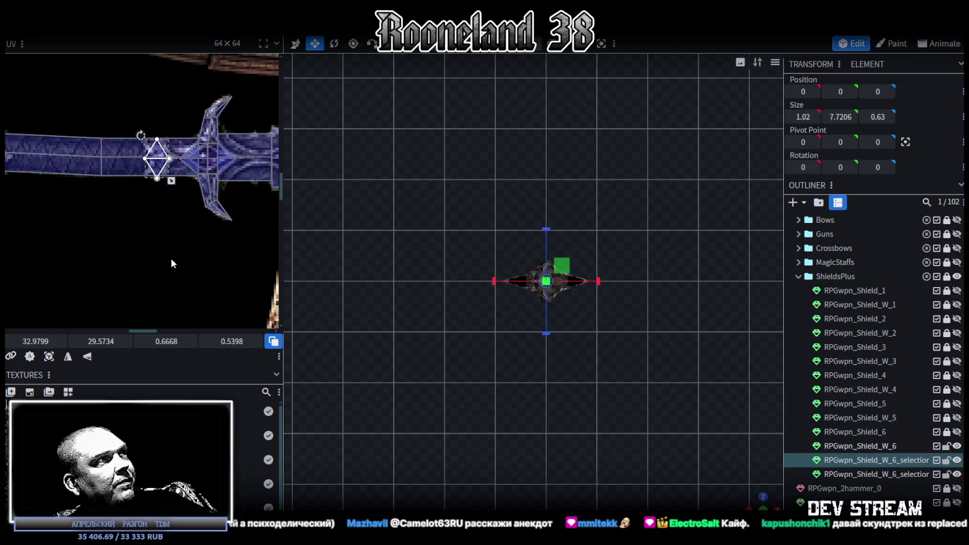
scroll(178, 233, up, 3)
scroll(182, 194, up, 2)
drag(170, 221, 184, 221)
drag(231, 277, 226, 280)
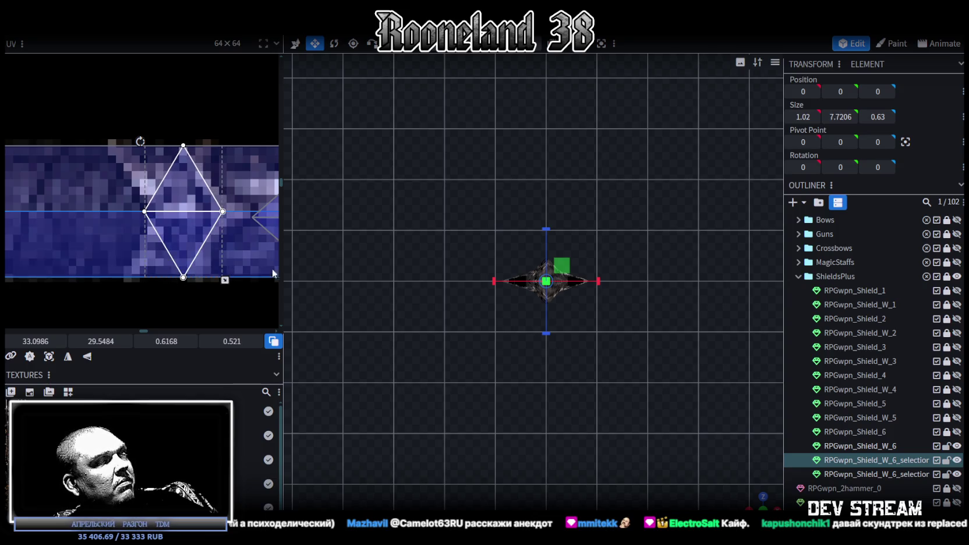
scroll(640, 368, up, 4)
- Orbit the model to check the texture, then select another piece near the guard
drag(748, 493, 739, 472)
scroll(644, 260, up, 5)
mouse_move(645, 260)
mouse_down()
mouse_move(637, 381)
mouse_move(617, 403)
mouse_move(466, 361)
mouse_move(424, 373)
mouse_move(615, 371)
mouse_move(641, 317)
mouse_move(603, 316)
mouse_move(505, 355)
mouse_move(527, 358)
mouse_move(670, 312)
mouse_move(596, 328)
mouse_up()
click(529, 360)
- Select the crossguard pieces, including the right wing, and snap to an orthographic top view
click(653, 316)
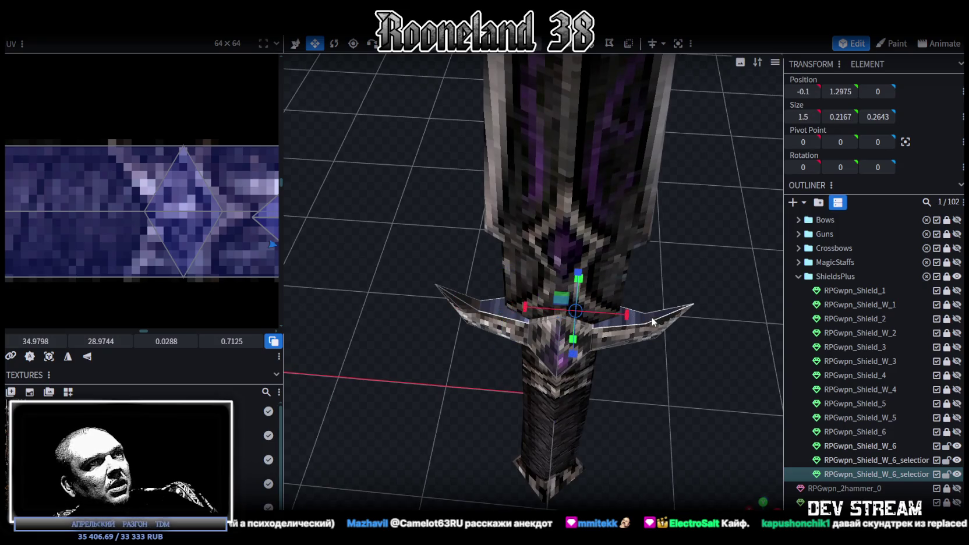
mouse_move(448, 402)
mouse_down()
mouse_move(587, 277)
mouse_move(603, 250)
mouse_move(585, 269)
mouse_move(527, 273)
mouse_move(464, 353)
mouse_up()
click(527, 274)
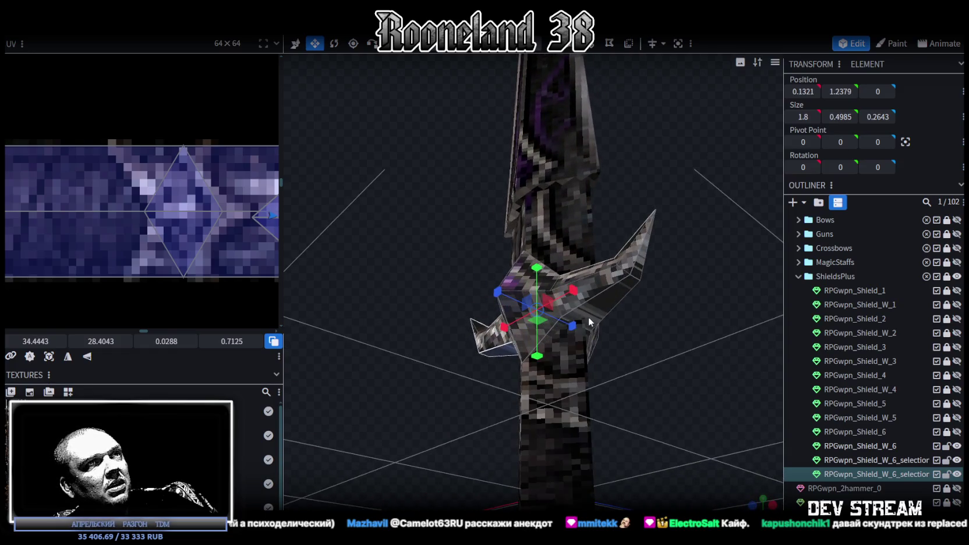
click(635, 279)
drag(674, 283, 720, 453)
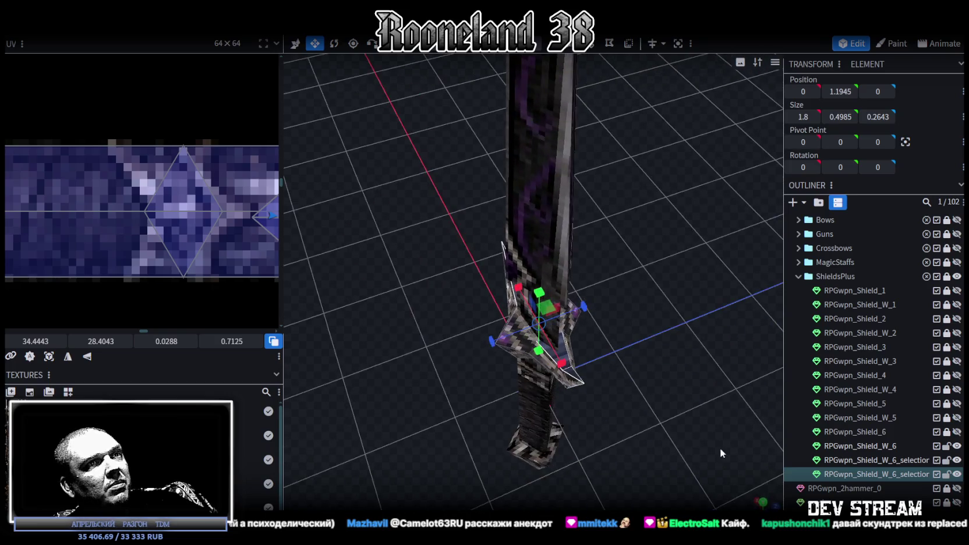
click(763, 501)
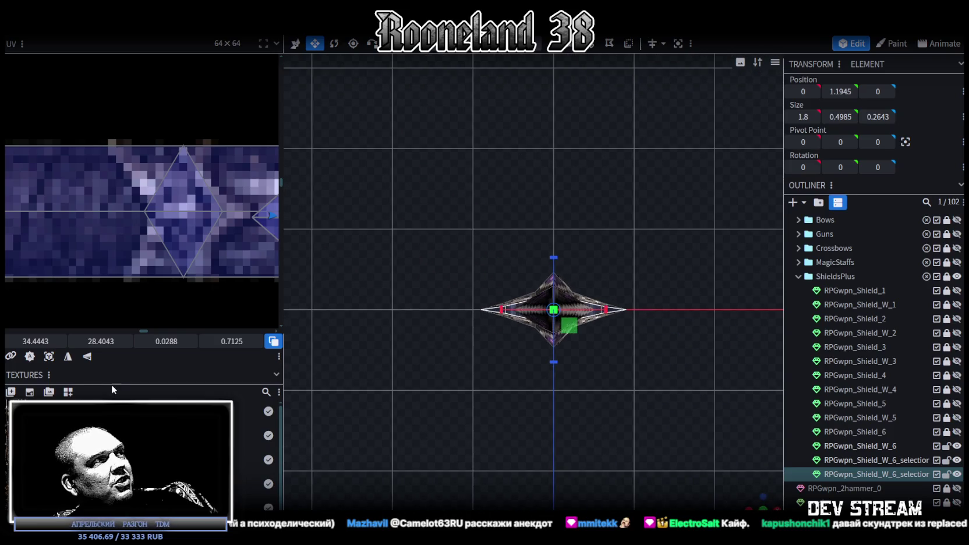
- Move the selected UV mapping to the texture's top-left corner
scroll(72, 261, down, 3)
scroll(85, 244, down, 2)
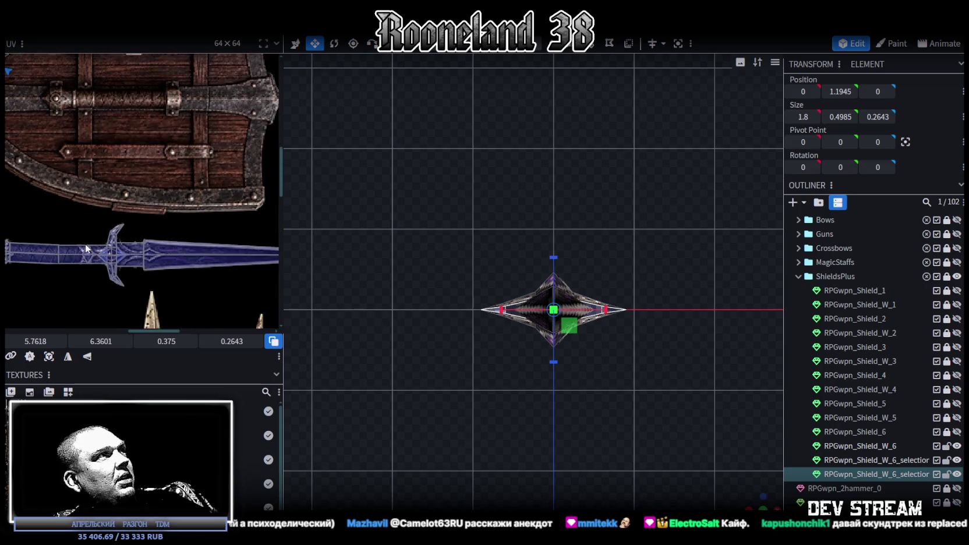
scroll(173, 263, up, 1)
scroll(116, 233, down, 2)
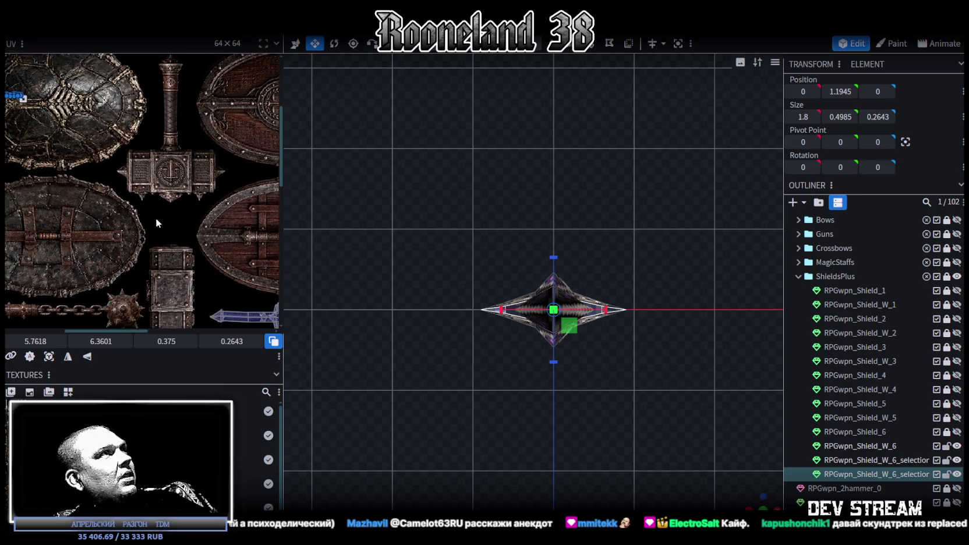
scroll(138, 213, up, 2)
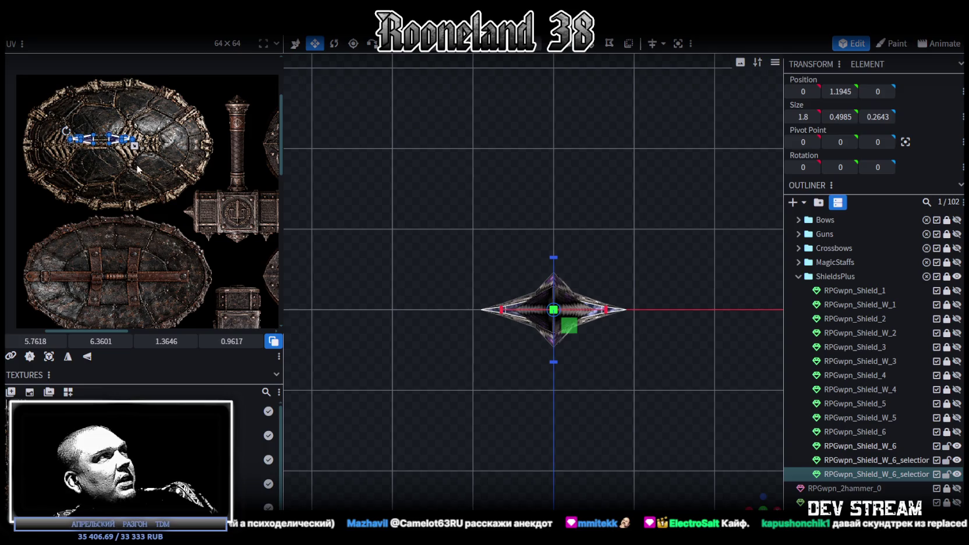
drag(115, 147, 35, 72)
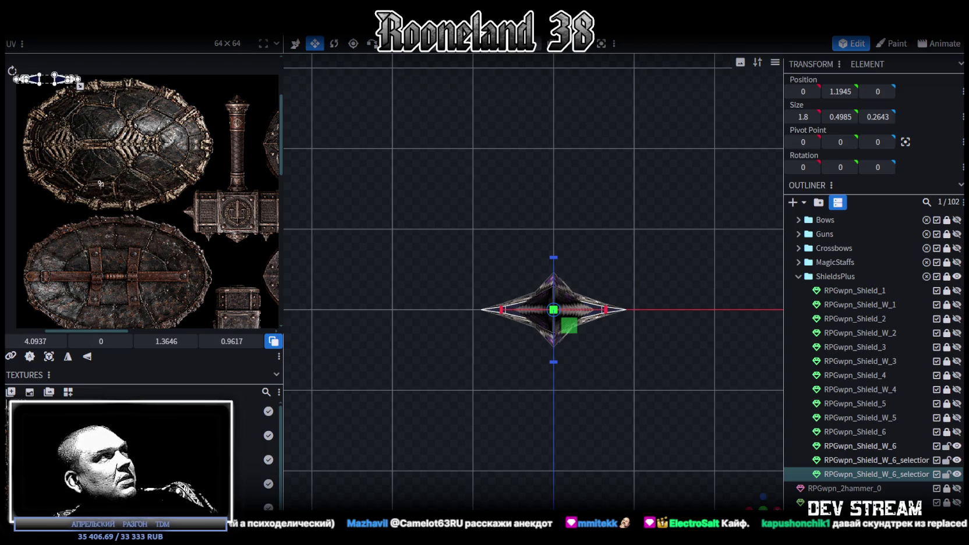
- Mirror the right spike triangle's UV along X and lay it over the other triangle
scroll(100, 183, down, 2)
scroll(138, 196, up, 3)
scroll(138, 196, up, 2)
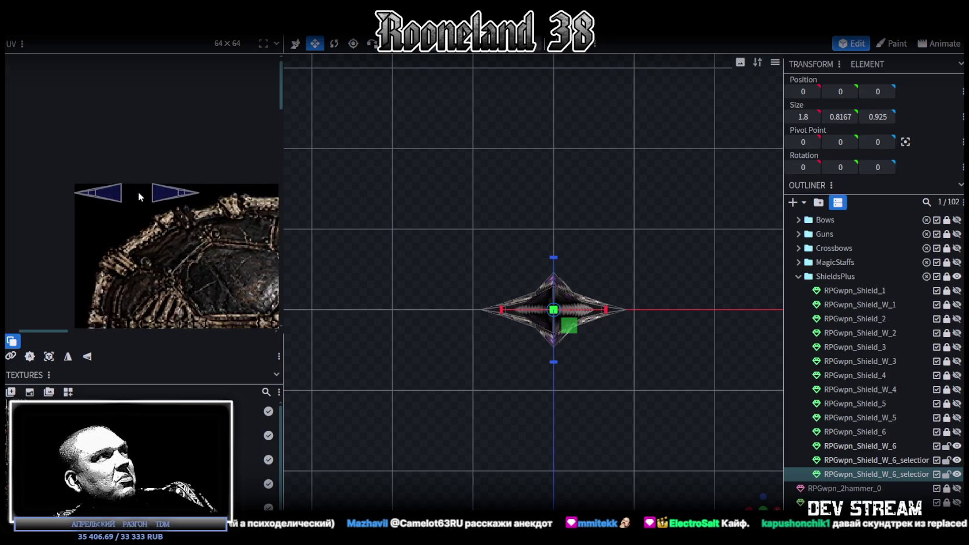
scroll(138, 195, up, 1)
click(186, 190)
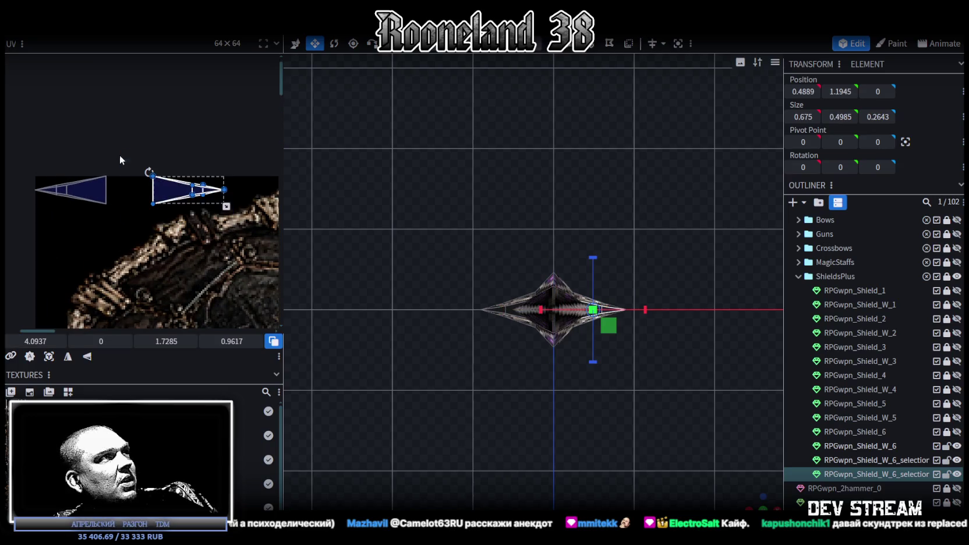
click(68, 356)
drag(186, 190, 7, 166)
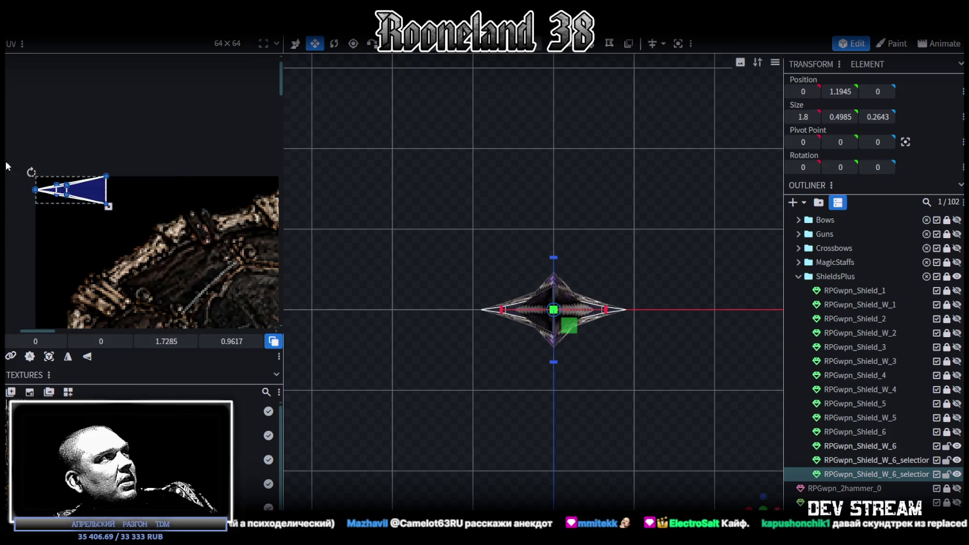
- Drag the spike UV face across the texture until it sits beside the blue sword
scroll(166, 265, down, 1)
scroll(120, 188, down, 1)
drag(60, 140, 207, 286)
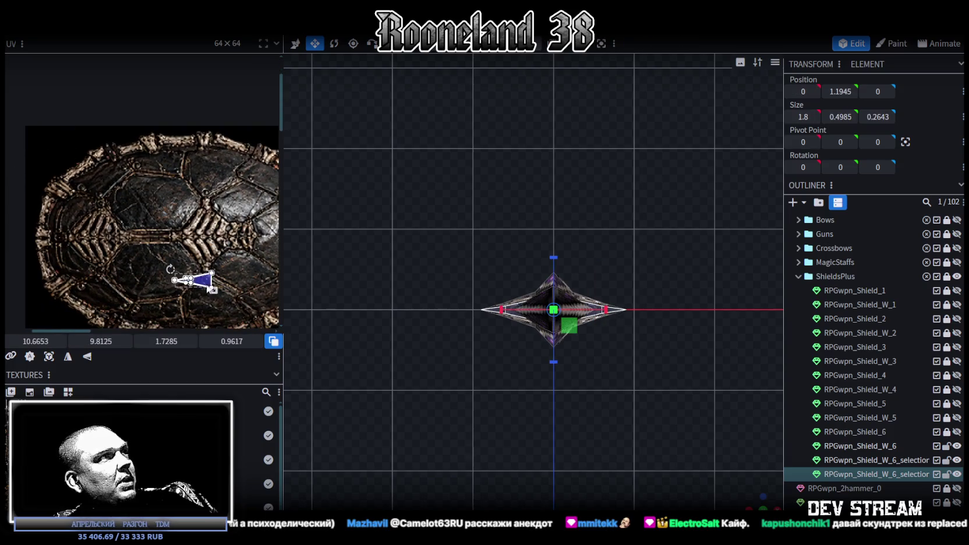
middle_drag(206, 287, 93, 156)
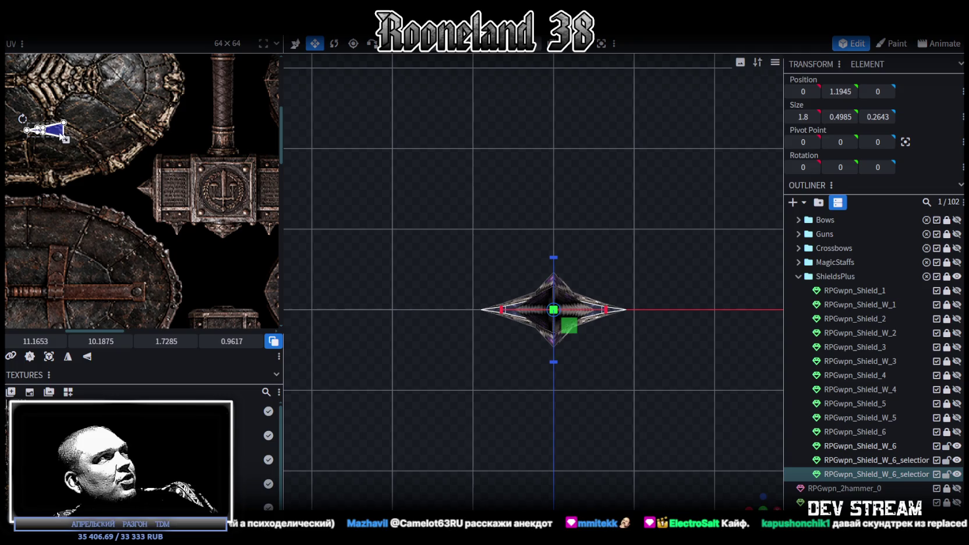
drag(61, 135, 229, 262)
middle_drag(228, 262, 48, 141)
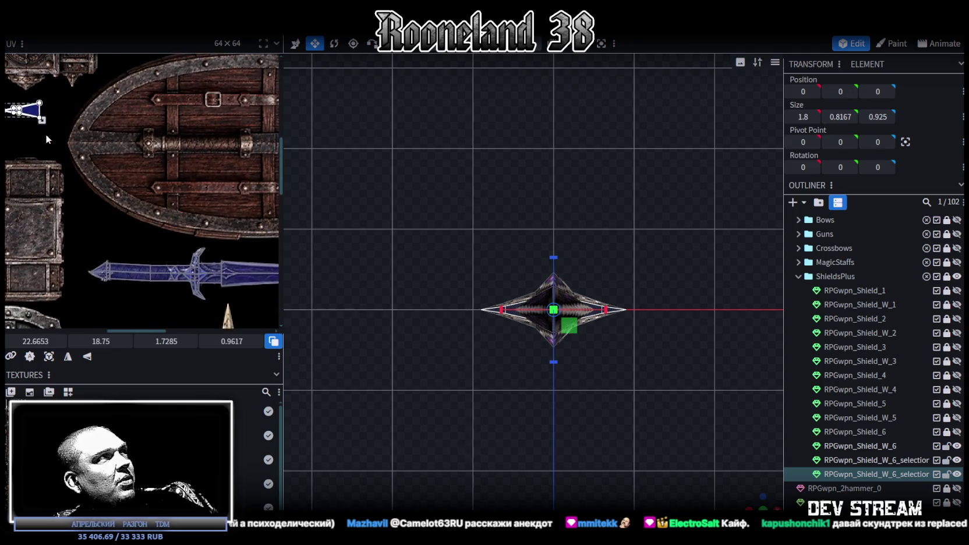
drag(33, 110, 187, 302)
scroll(175, 280, up, 2)
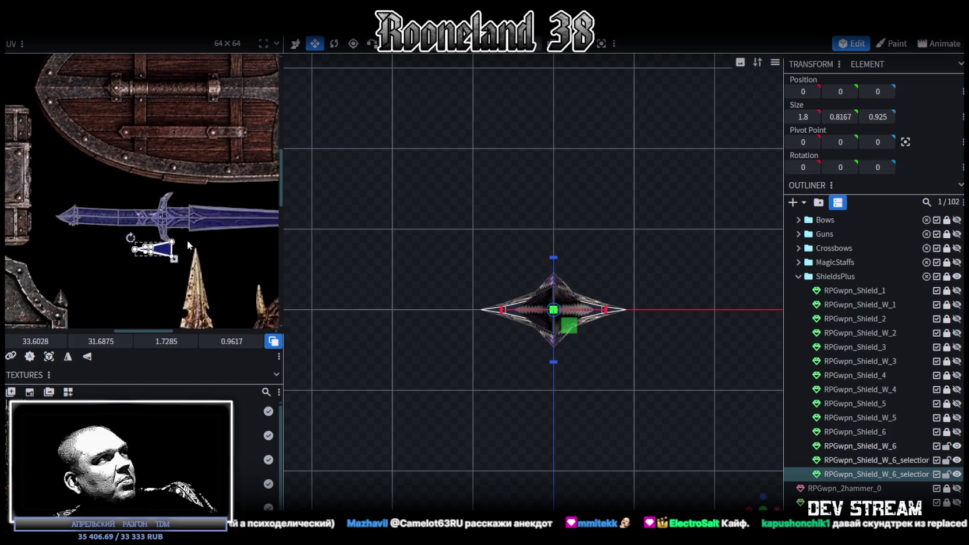
scroll(157, 245, up, 1)
scroll(224, 272, up, 2)
scroll(172, 226, up, 2)
scroll(172, 226, up, 1)
drag(149, 227, 246, 221)
- Mirror the UV face horizontally again and place it on the sword's crossguard
scroll(227, 261, down, 2)
scroll(230, 265, down, 2)
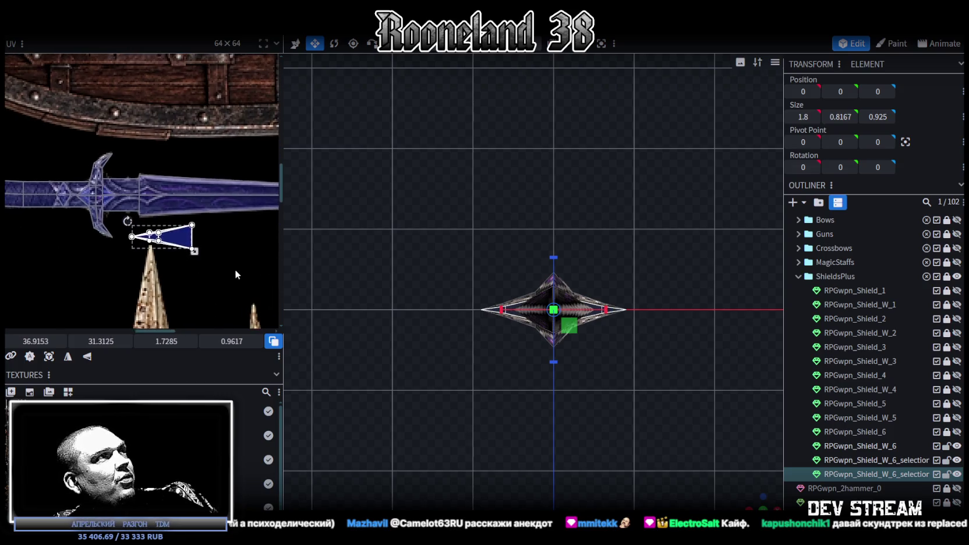
scroll(235, 269, down, 1)
click(68, 357)
mouse_move(153, 236)
mouse_down()
mouse_move(136, 198)
mouse_move(123, 189)
mouse_move(109, 197)
mouse_up()
- Resize and nudge the crossguard UV triangle to 1.2447 × 0.7988
scroll(123, 189, up, 3)
drag(242, 238, 194, 231)
drag(112, 198, 114, 208)
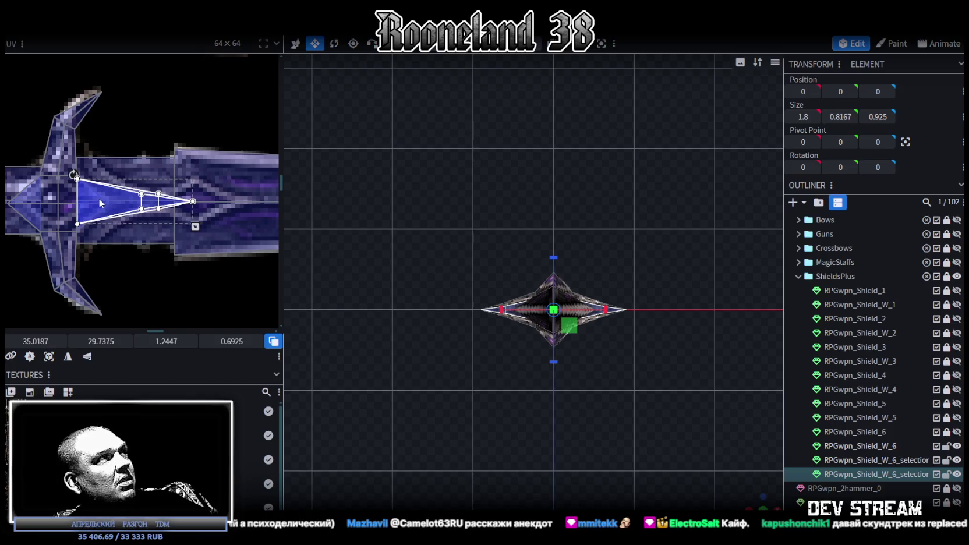
drag(98, 198, 98, 195)
drag(196, 226, 196, 230)
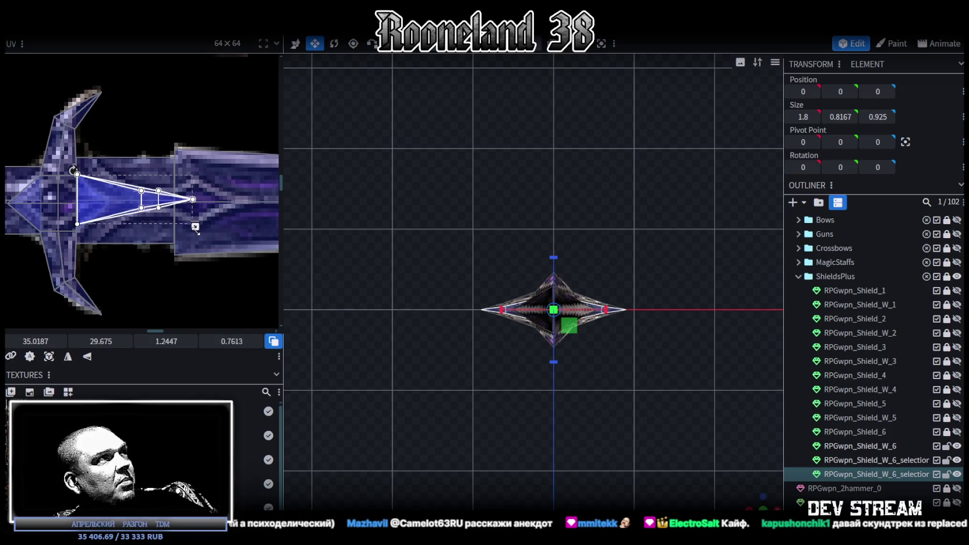
scroll(519, 400, up, 3)
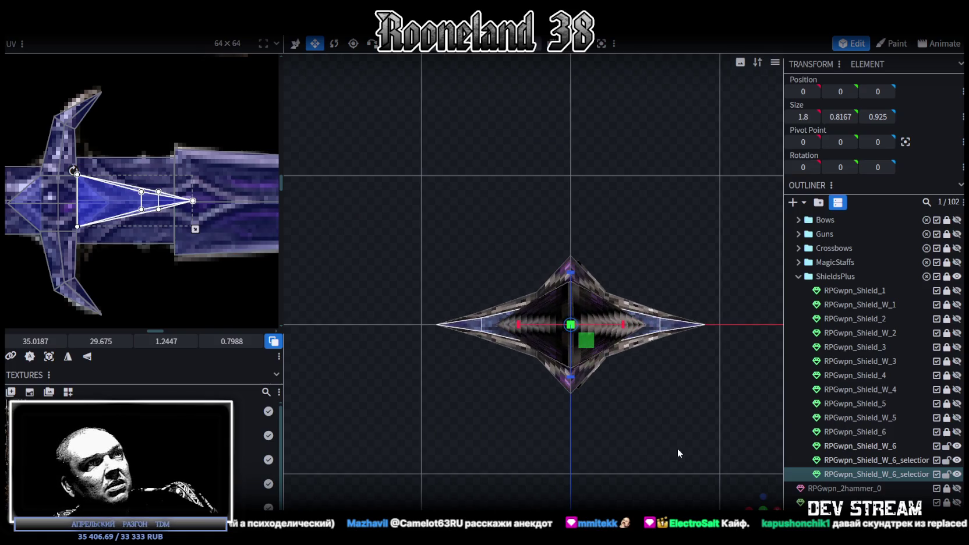
mouse_move(758, 504)
mouse_down()
mouse_move(541, 377)
mouse_move(602, 377)
mouse_move(656, 410)
mouse_move(606, 377)
mouse_move(608, 342)
mouse_move(626, 353)
mouse_move(695, 342)
mouse_move(544, 403)
mouse_up()
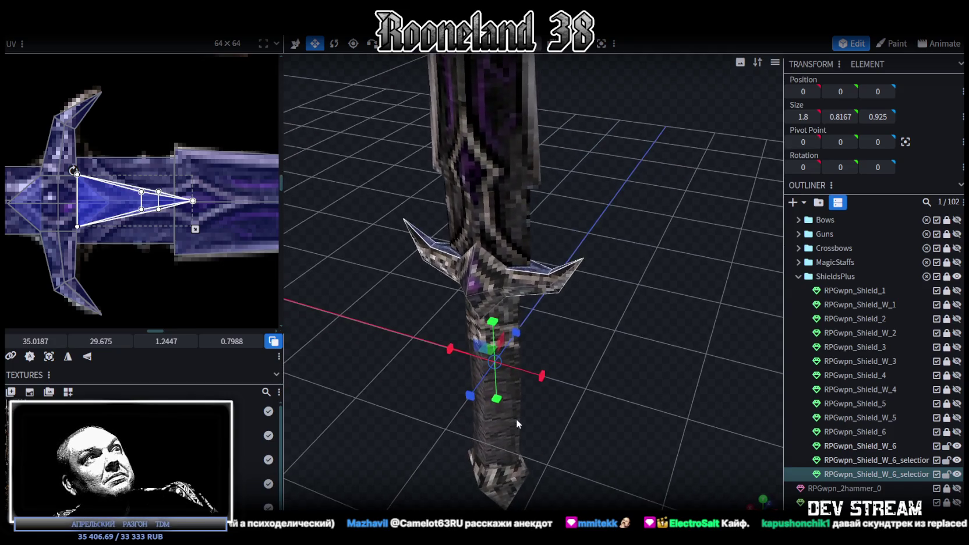
mouse_move(553, 433)
mouse_down()
mouse_move(680, 424)
mouse_move(598, 255)
mouse_up()
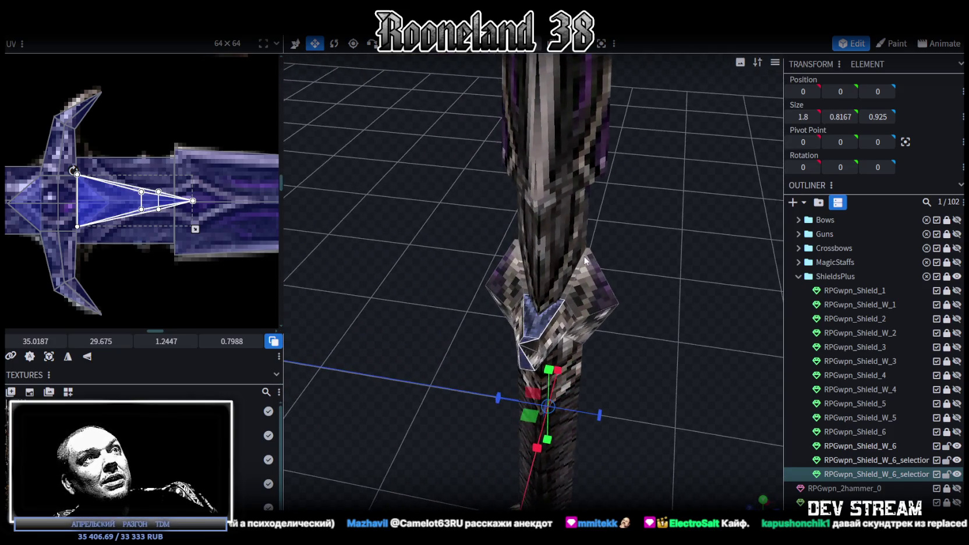
click(585, 260)
mouse_move(652, 360)
mouse_down()
mouse_move(643, 313)
mouse_move(569, 259)
mouse_up()
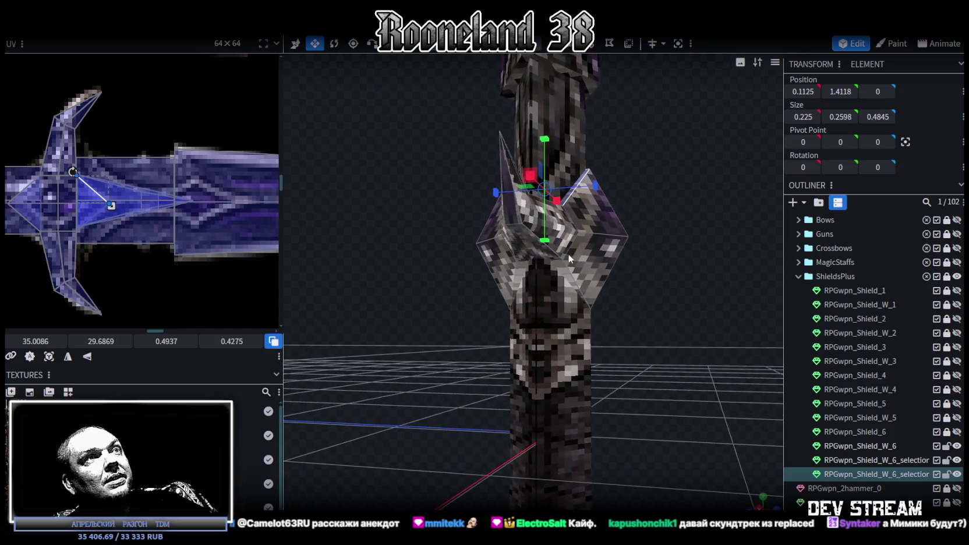
click(563, 276)
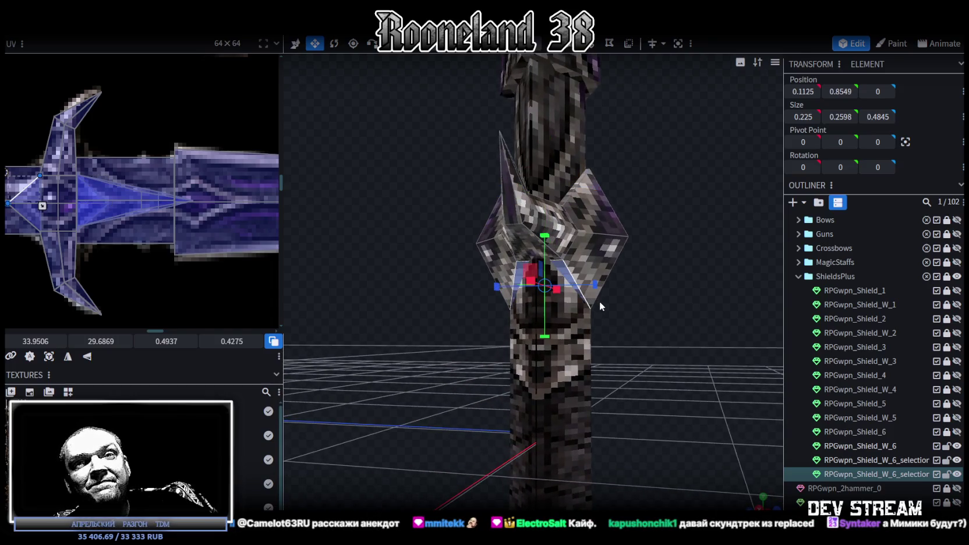
scroll(603, 301, down, 3)
mouse_move(606, 305)
mouse_down()
mouse_move(623, 347)
mouse_move(569, 357)
mouse_move(581, 377)
mouse_move(621, 371)
mouse_up()
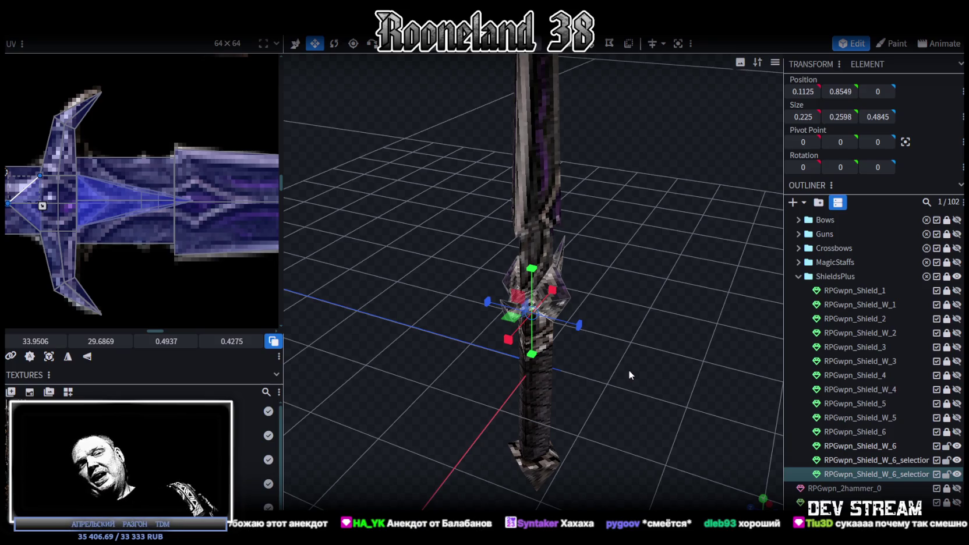
scroll(629, 369, up, 3)
scroll(567, 327, up, 2)
mouse_move(567, 327)
mouse_down()
mouse_move(518, 267)
mouse_move(550, 255)
mouse_move(610, 418)
mouse_move(652, 390)
mouse_move(410, 264)
mouse_move(594, 401)
mouse_move(548, 308)
mouse_up()
click(547, 308)
drag(587, 346, 628, 431)
click(564, 286)
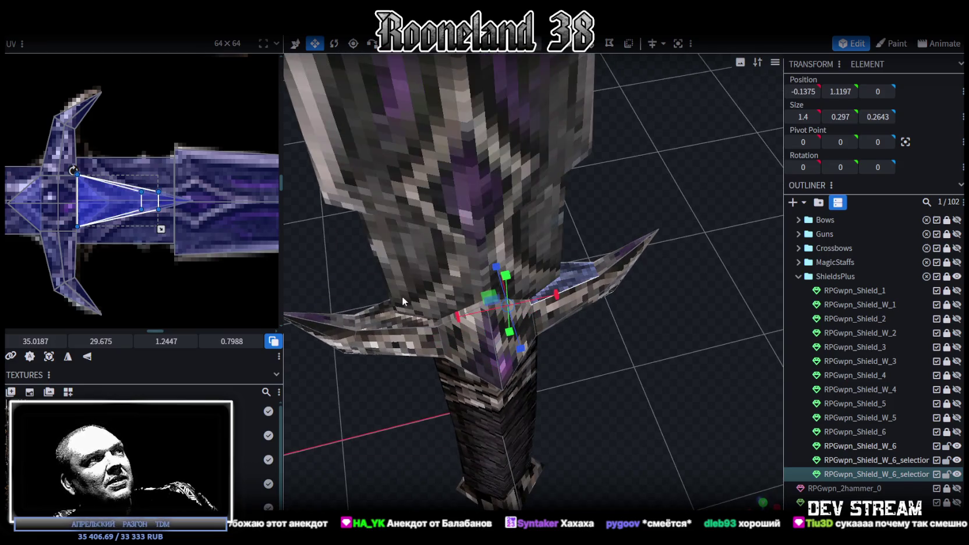
mouse_move(389, 324)
mouse_down()
mouse_move(578, 287)
mouse_move(579, 336)
mouse_up()
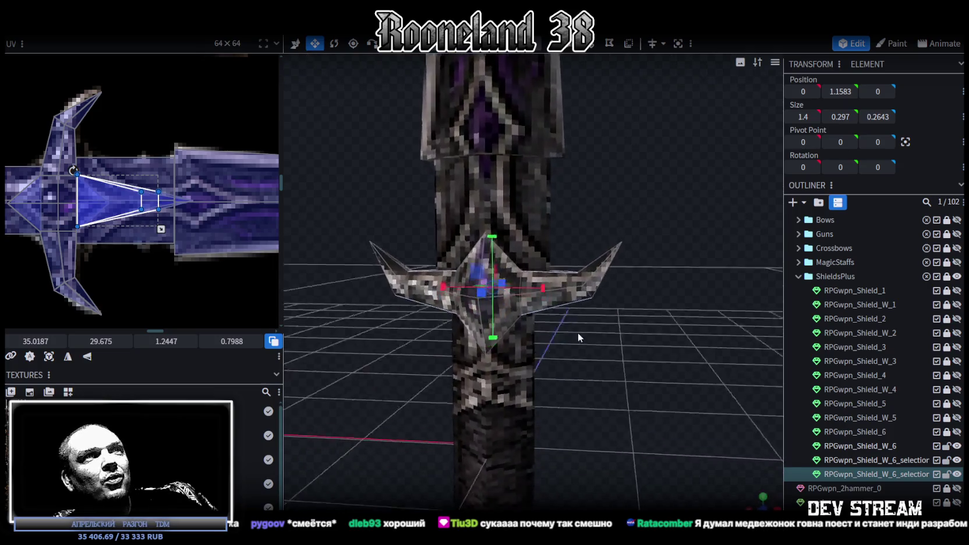
scroll(178, 245, down, 3)
scroll(169, 256, down, 2)
scroll(606, 450, down, 3)
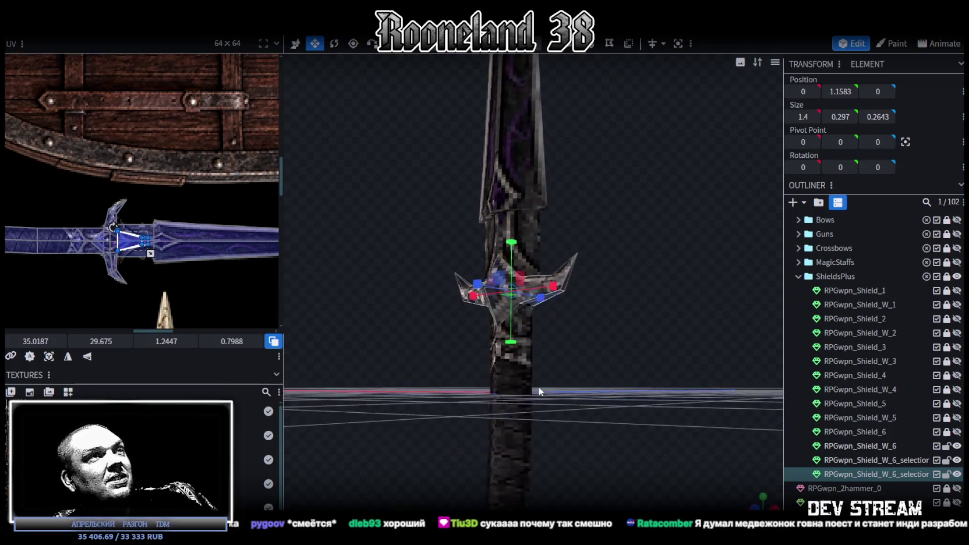
drag(605, 451, 603, 424)
scroll(604, 421, up, 3)
scroll(603, 422, down, 3)
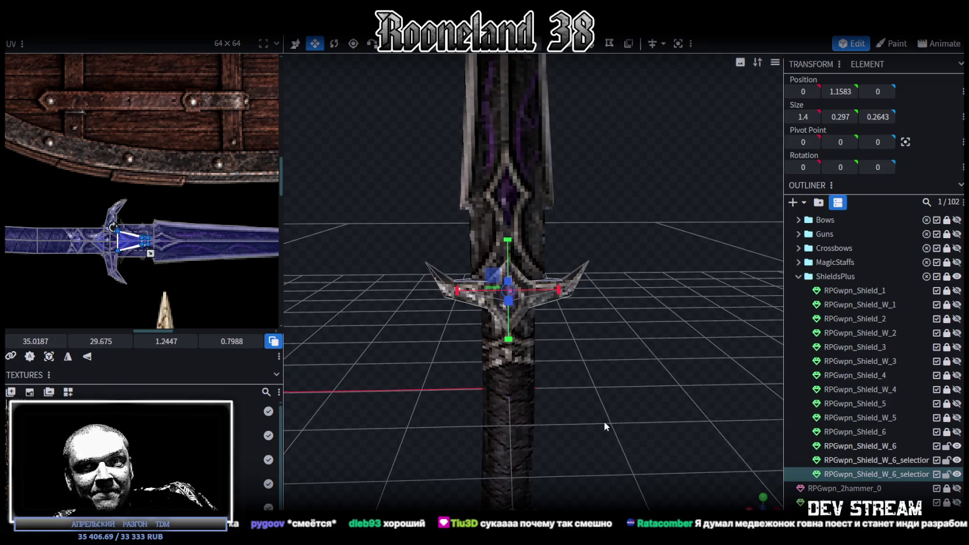
scroll(602, 421, up, 3)
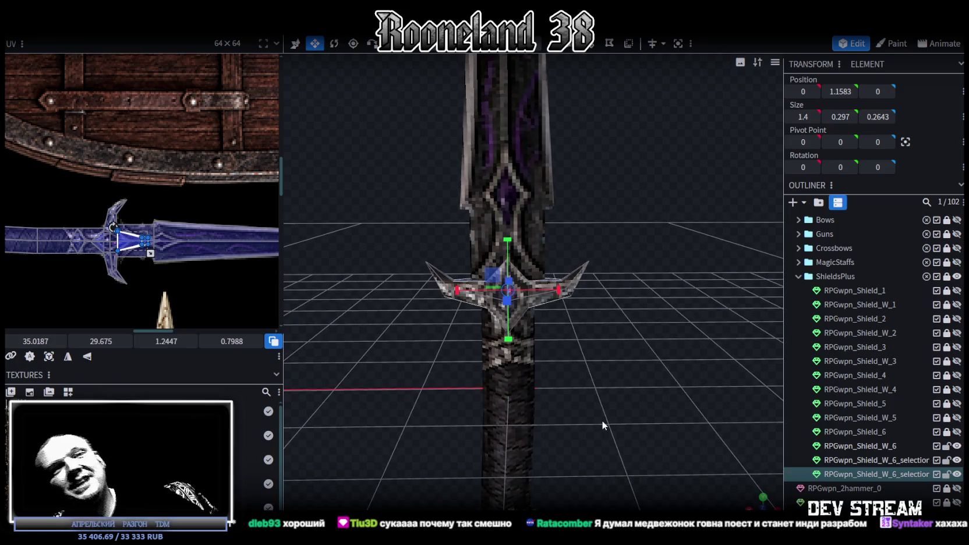
scroll(602, 421, down, 3)
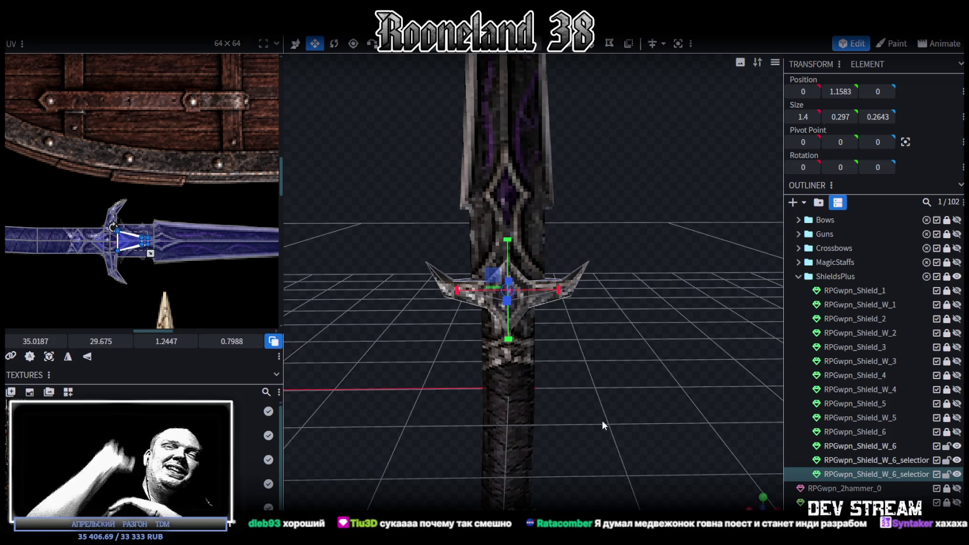
scroll(602, 420, up, 3)
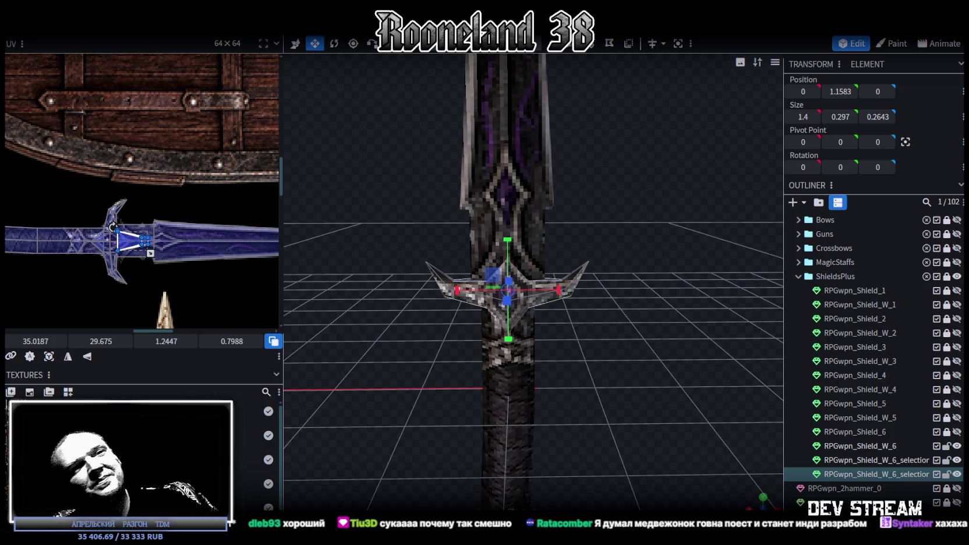
click(628, 351)
scroll(628, 351, down, 5)
mouse_move(637, 326)
mouse_down()
mouse_move(544, 306)
mouse_move(474, 308)
mouse_move(548, 295)
mouse_up()
click(547, 297)
mouse_move(597, 360)
mouse_down()
mouse_move(661, 359)
mouse_move(656, 351)
mouse_move(627, 390)
mouse_move(650, 385)
mouse_up()
drag(664, 303, 636, 368)
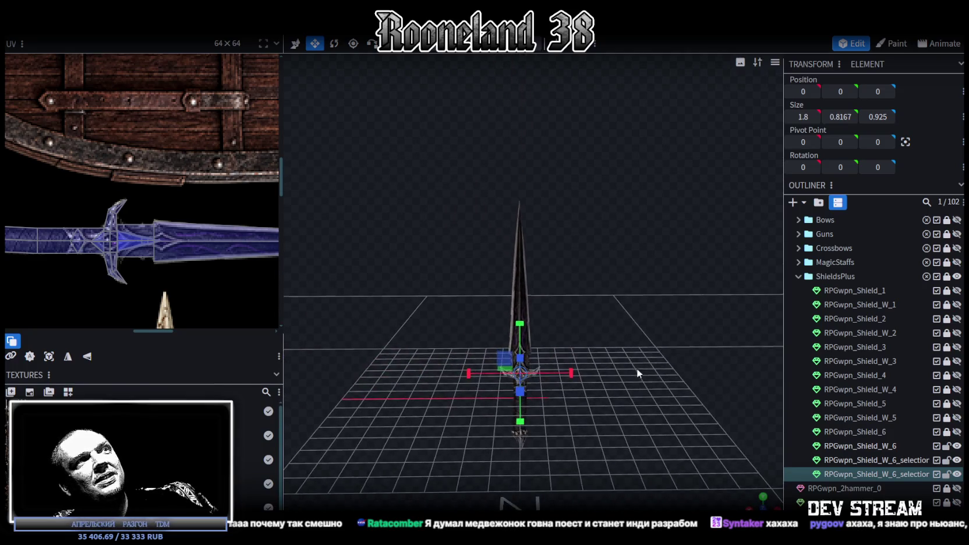
scroll(855, 340, up, 3)
scroll(899, 361, down, 2)
click(956, 343)
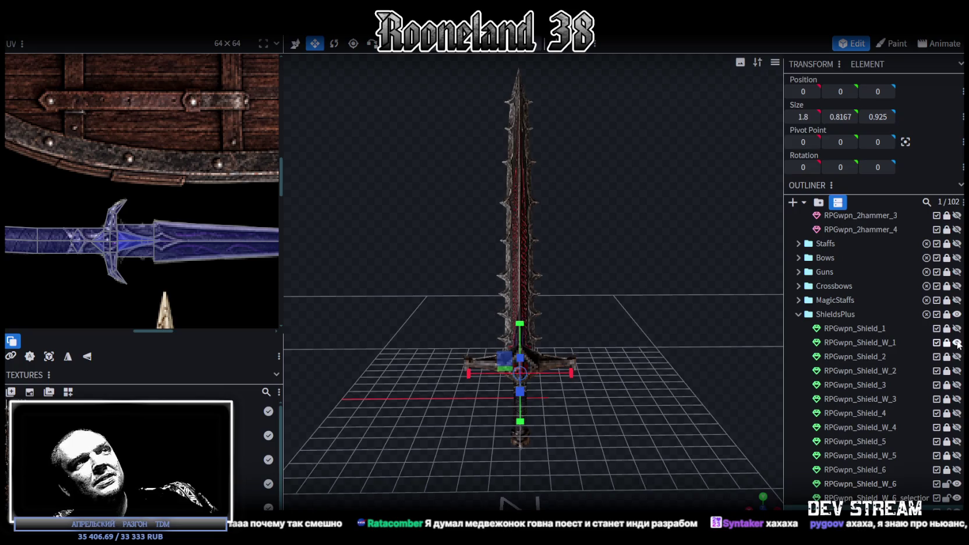
click(957, 342)
mouse_move(632, 341)
mouse_down()
mouse_move(621, 414)
mouse_move(622, 352)
mouse_up()
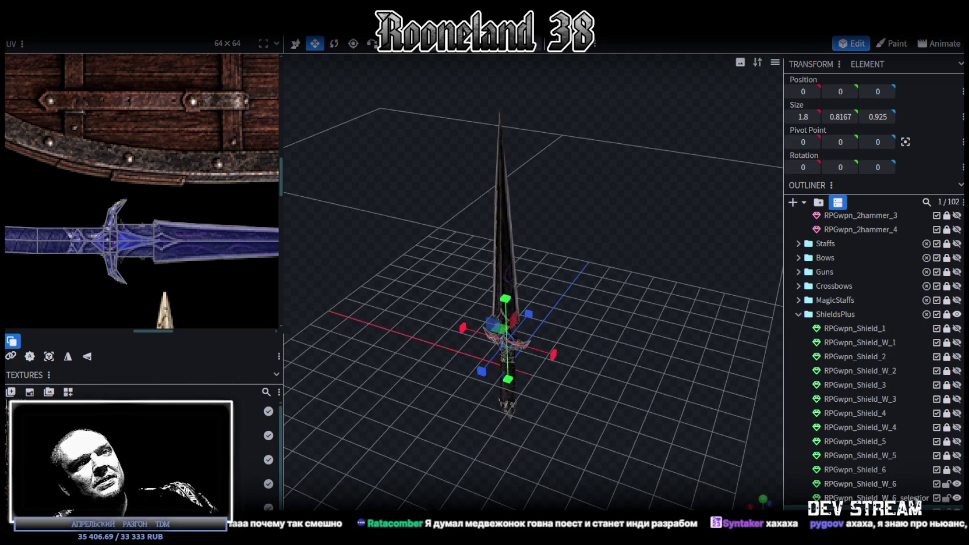
click(885, 484)
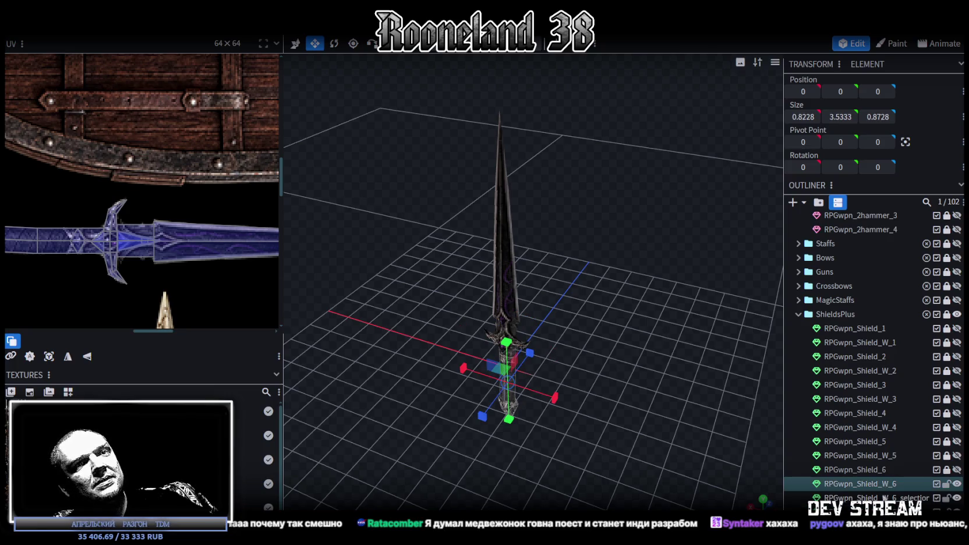
ctrl+click(884, 497)
right_click(877, 498)
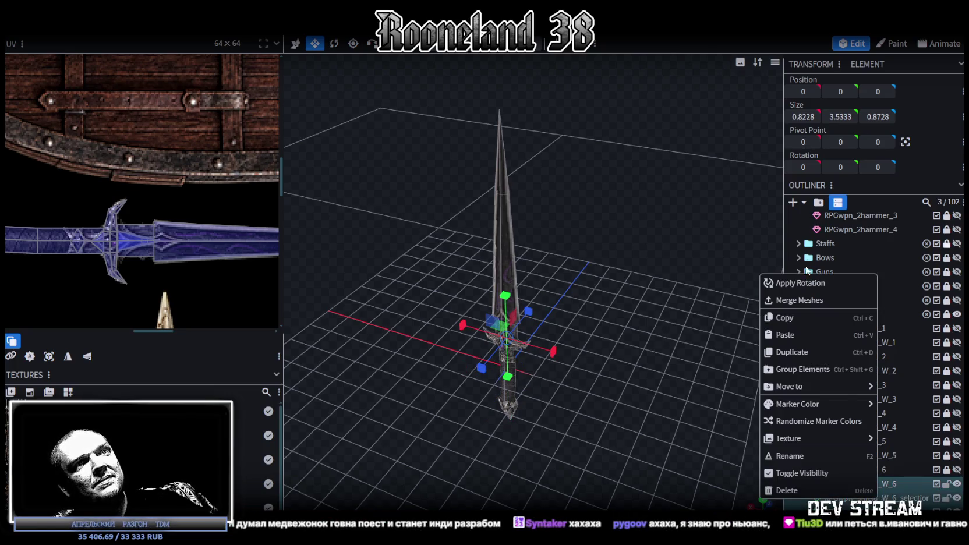
click(803, 300)
drag(603, 302, 542, 285)
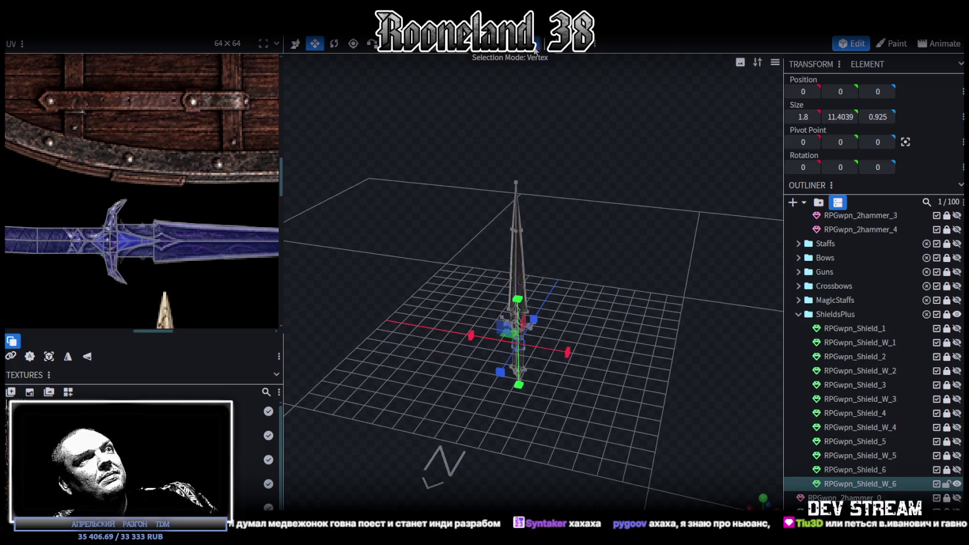
key(v)
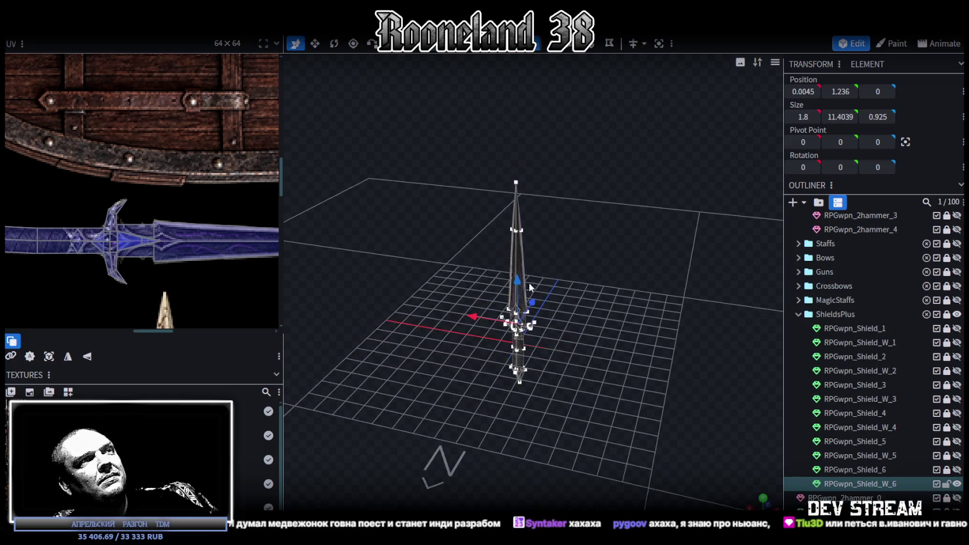
key(KP_1)
drag(631, 299, 640, 317)
click(639, 317)
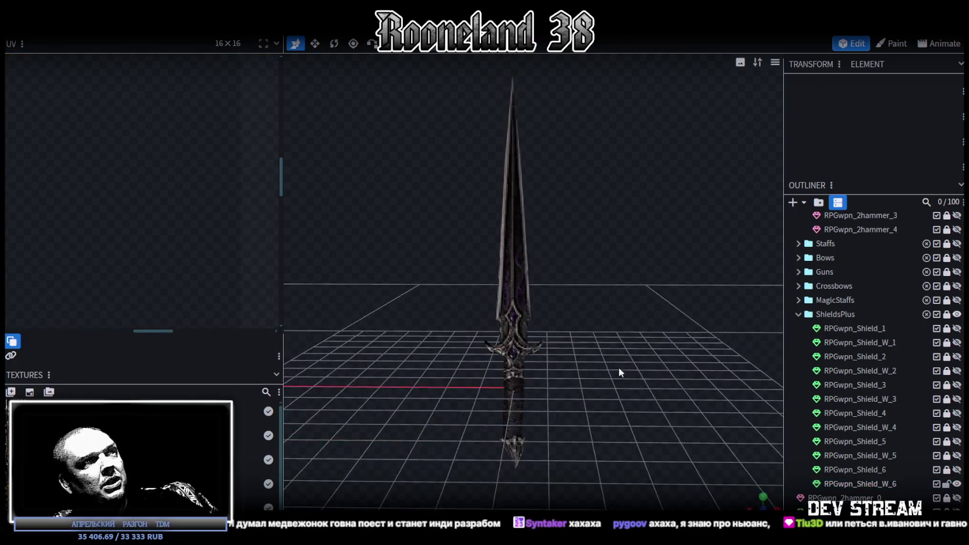
scroll(646, 307, down, 3)
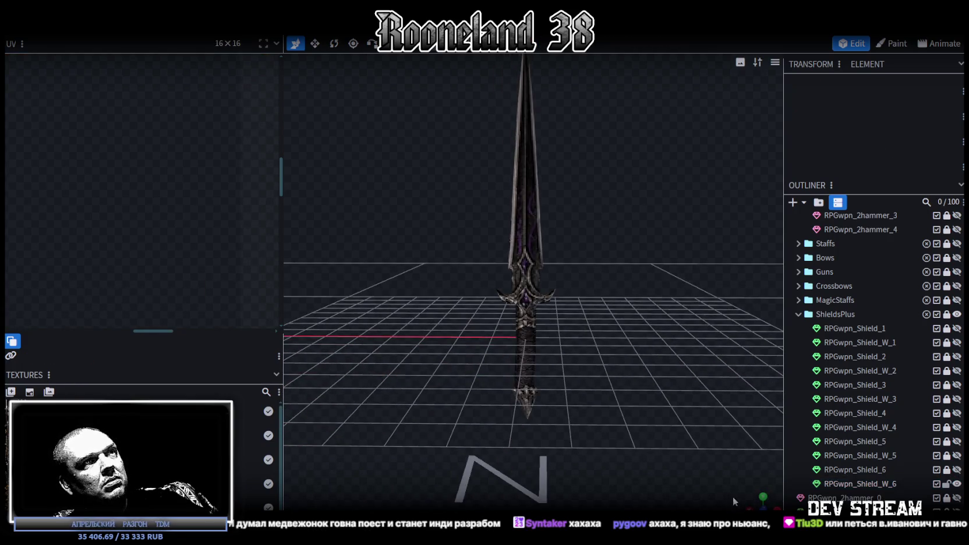
click(753, 499)
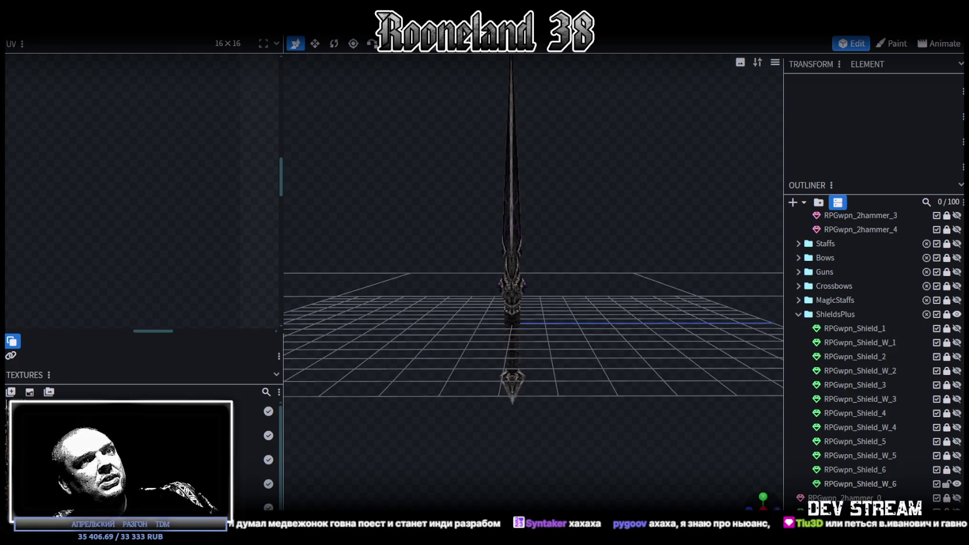
mouse_move(724, 474)
mouse_down()
mouse_move(650, 471)
mouse_move(593, 432)
mouse_move(635, 434)
mouse_move(452, 417)
mouse_move(511, 397)
mouse_move(625, 414)
mouse_move(509, 367)
mouse_move(461, 402)
mouse_move(491, 436)
mouse_move(442, 458)
mouse_move(463, 457)
mouse_move(503, 409)
mouse_move(584, 488)
mouse_up()
click(540, 425)
- Narrow the selected sword part's depth from 0.63 to 0.43 with the Move tool
mouse_move(454, 300)
mouse_down()
mouse_move(431, 276)
mouse_move(615, 373)
mouse_move(586, 362)
mouse_up()
scroll(439, 277, up, 3)
key(v)
mouse_move(414, 353)
mouse_down()
mouse_move(405, 363)
mouse_move(709, 358)
mouse_up()
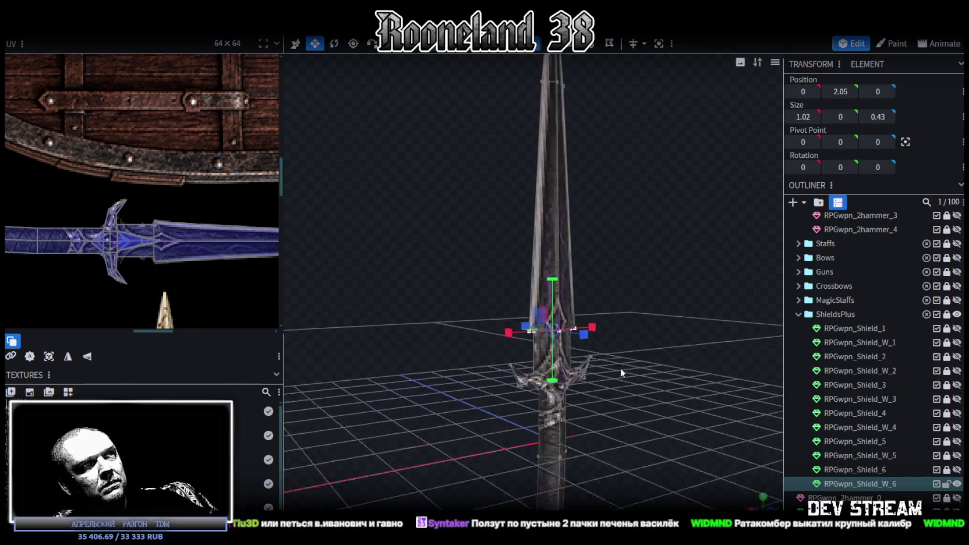
drag(709, 357, 595, 351)
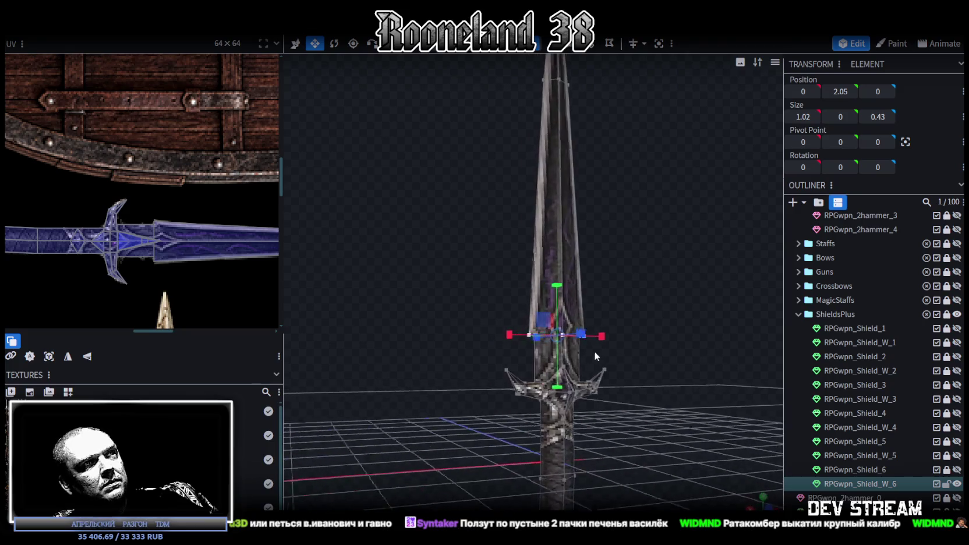
- Set another blade part's depth to 0.4997 and squash selected points nearly flat along Z
click(572, 391)
mouse_move(571, 391)
mouse_down()
mouse_move(518, 390)
mouse_move(543, 383)
mouse_move(524, 399)
mouse_move(547, 351)
mouse_up()
scroll(551, 371, up, 5)
scroll(550, 370, down, 3)
click(547, 351)
scroll(624, 366, up, 3)
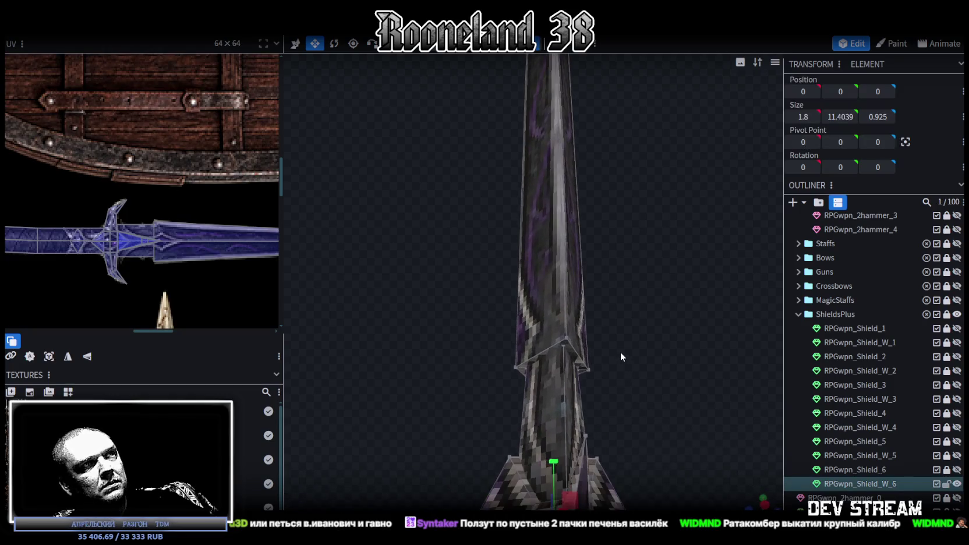
click(527, 369)
scroll(629, 396, up, 4)
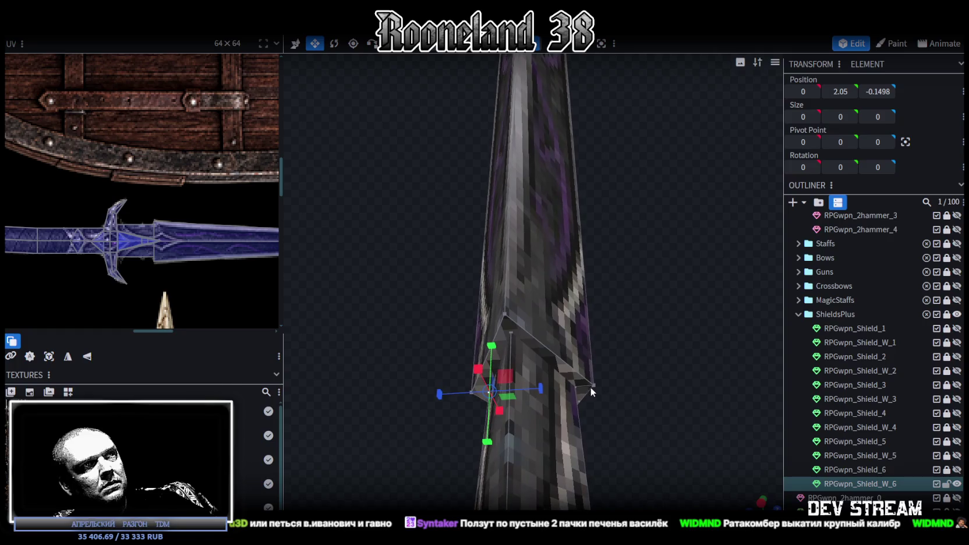
click(587, 387)
mouse_move(584, 389)
mouse_down()
mouse_move(639, 382)
mouse_move(499, 413)
mouse_up()
mouse_move(618, 379)
middle_down()
mouse_move(431, 405)
mouse_move(602, 360)
middle_up()
drag(602, 360, 581, 360)
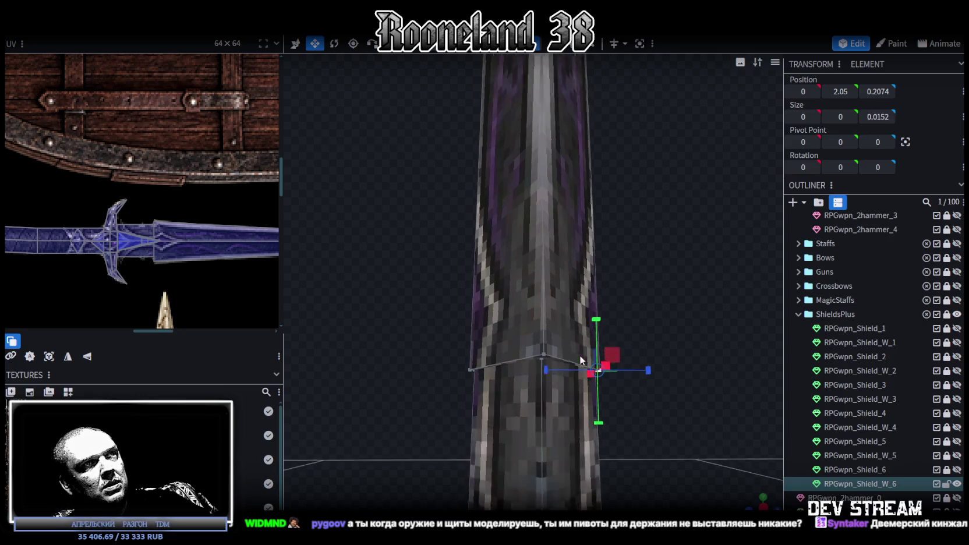
- Merge the stray vertices at the blade's base into single points with Merge All in Center
right_click(605, 380)
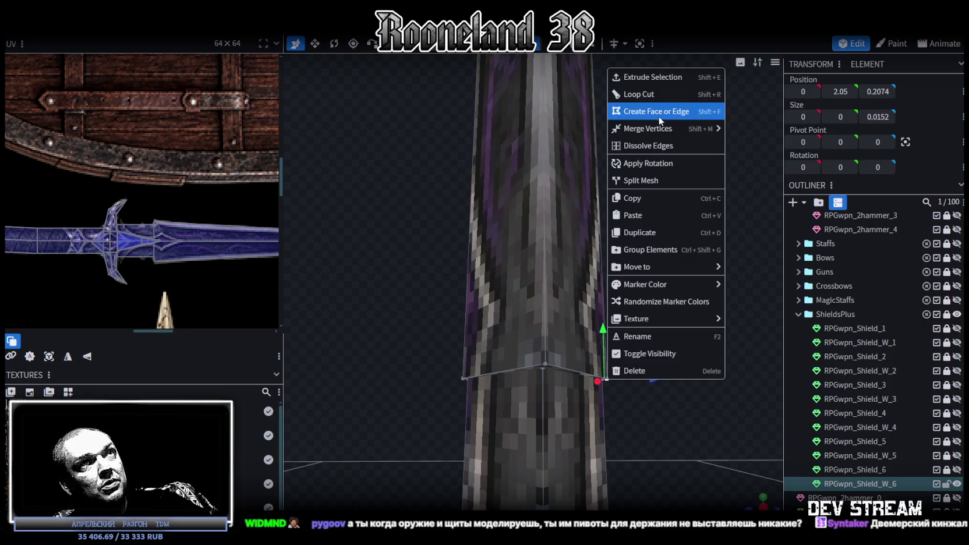
click(757, 147)
click(463, 378)
right_click(462, 380)
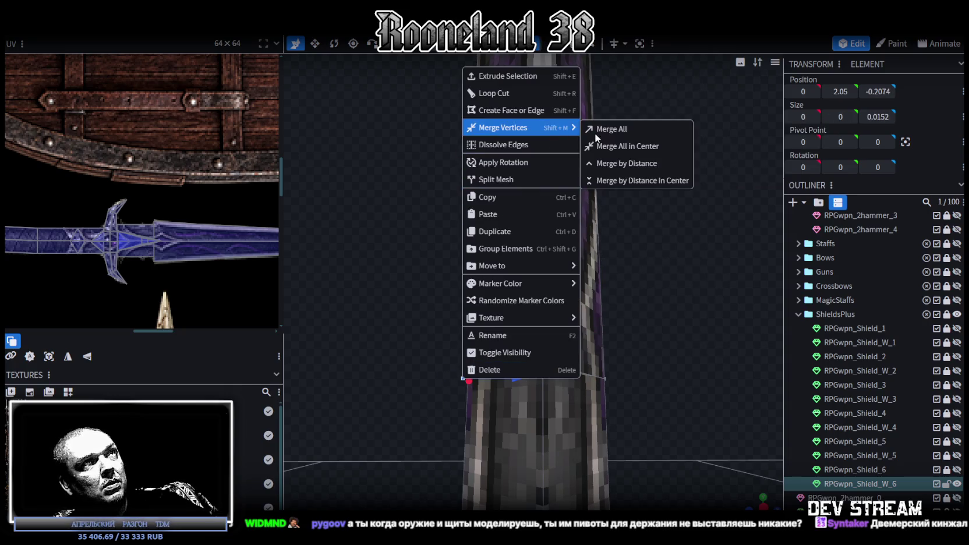
click(622, 149)
scroll(592, 413, down, 3)
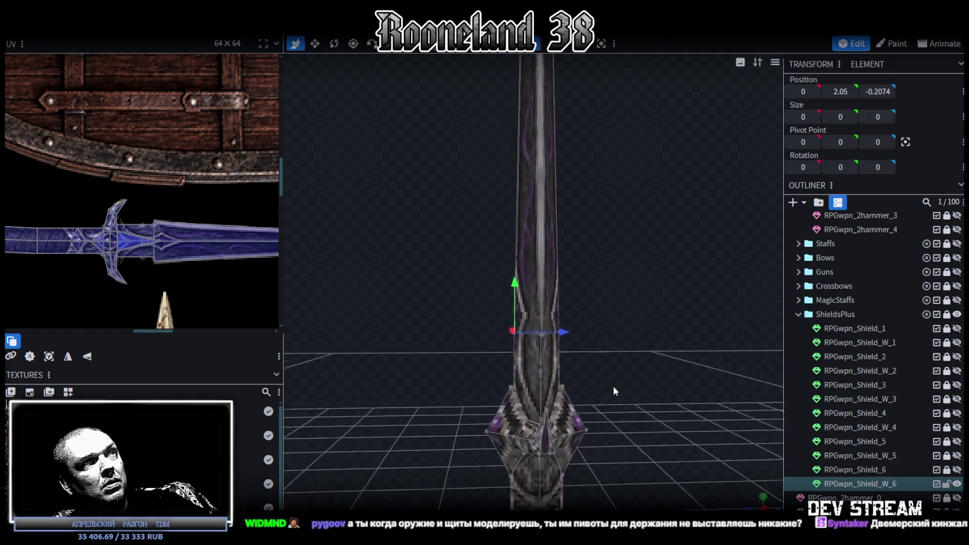
click(609, 391)
mouse_move(605, 395)
mouse_down()
mouse_move(726, 377)
mouse_move(709, 336)
mouse_move(643, 348)
mouse_up()
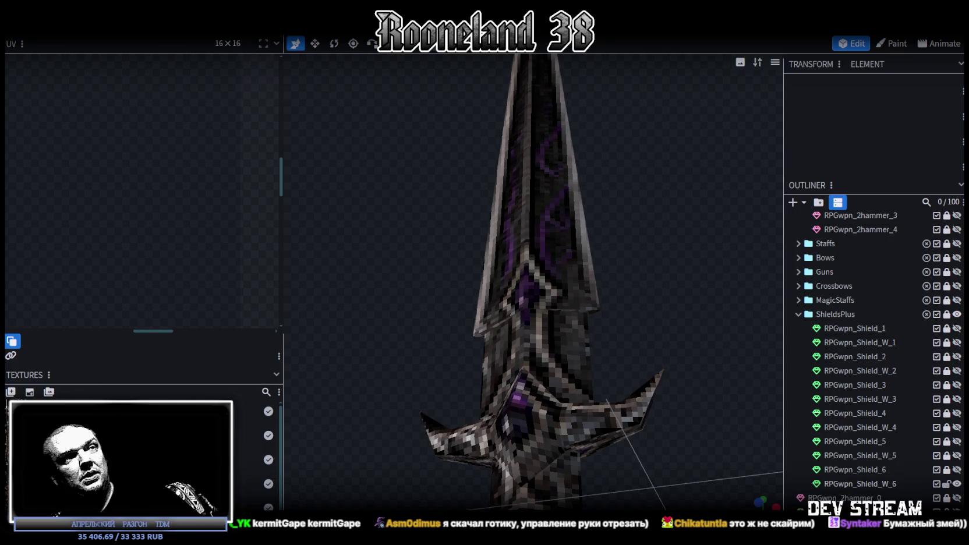
- Orbit the viewport to inspect the sword from a low side angle and from above
scroll(543, 316, down, 5)
mouse_move(547, 275)
mouse_down()
mouse_move(606, 440)
mouse_move(587, 471)
mouse_up()
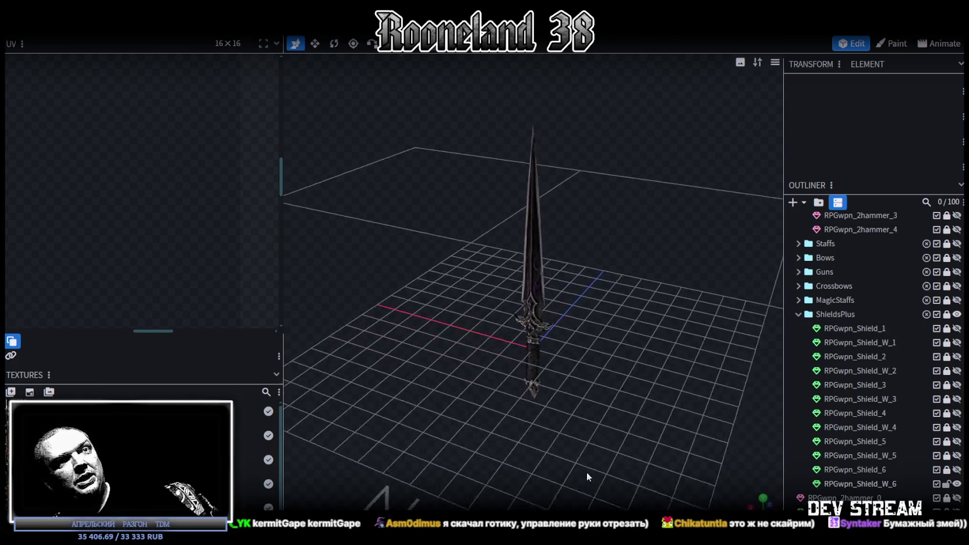
click(956, 469)
mouse_move(747, 409)
mouse_down()
mouse_move(654, 380)
mouse_move(656, 416)
mouse_move(673, 399)
mouse_move(526, 283)
mouse_move(671, 449)
mouse_move(658, 438)
mouse_up()
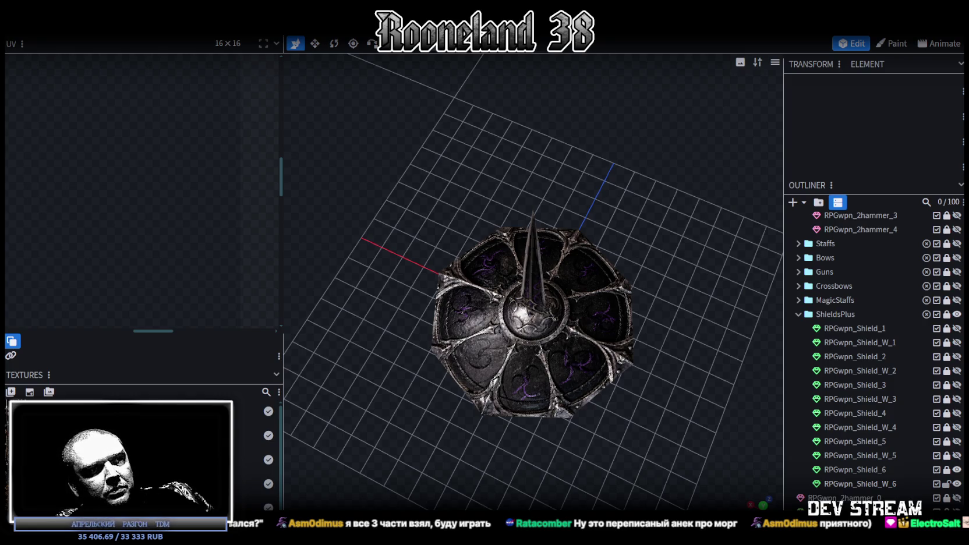
key(alt+Tab)
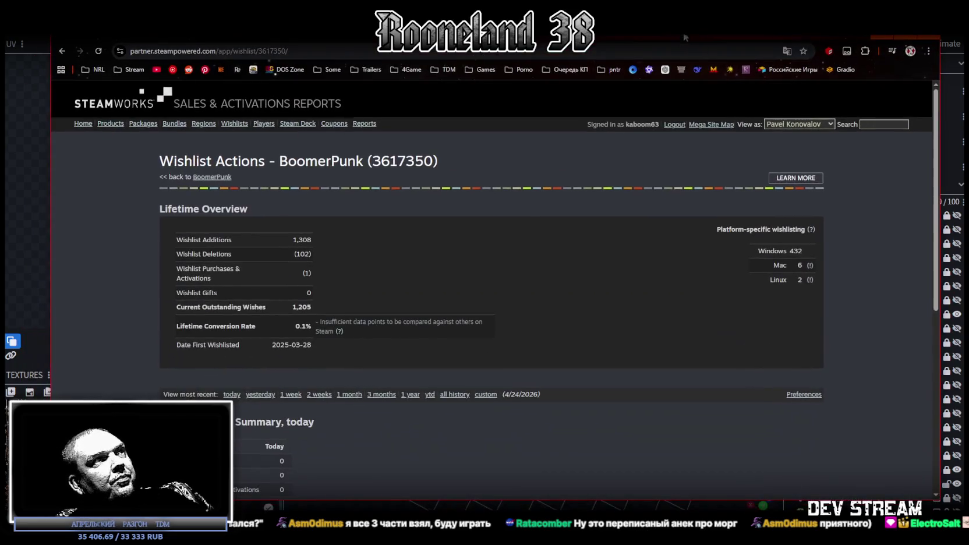
scroll(349, 257, down, 2)
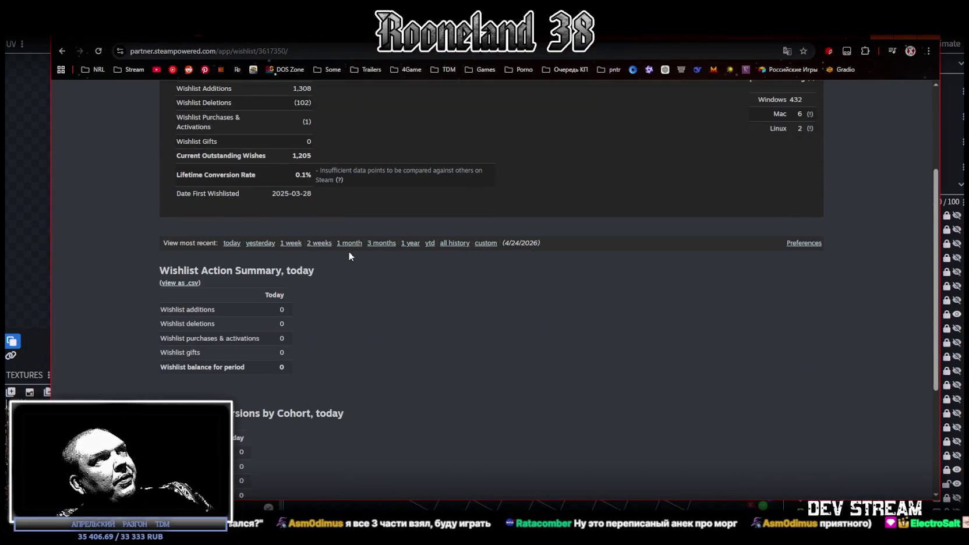
double_click(300, 205)
click(366, 203)
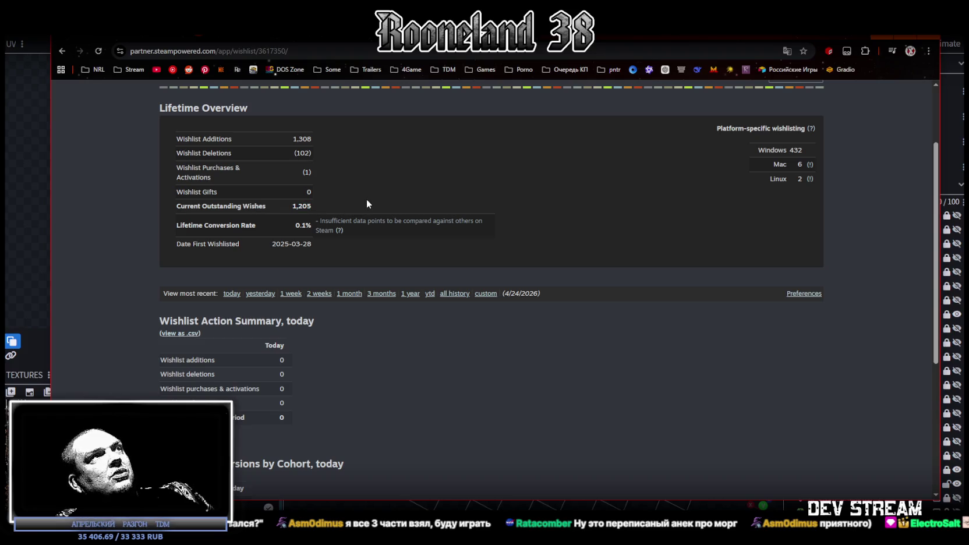
click(336, 221)
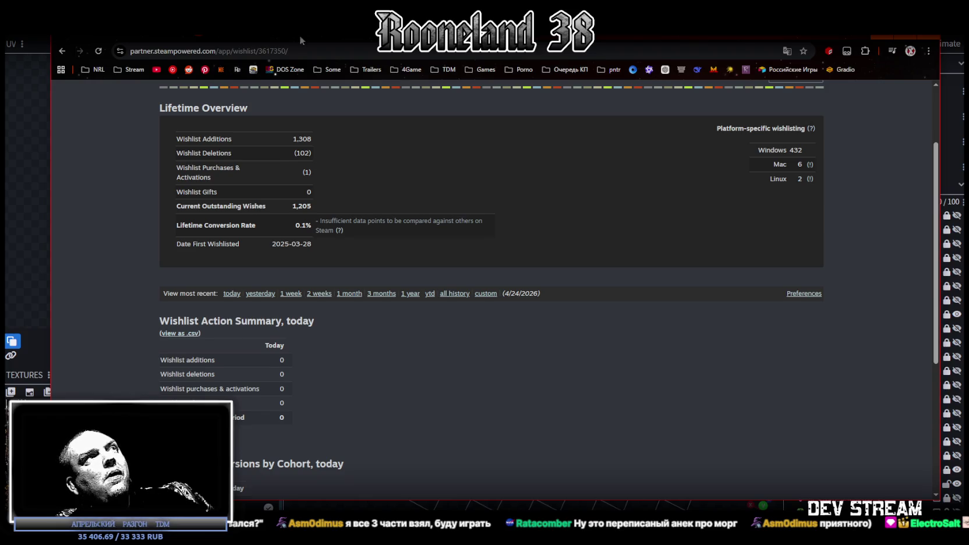
drag(299, 35, 295, 26)
drag(312, 144, 269, 139)
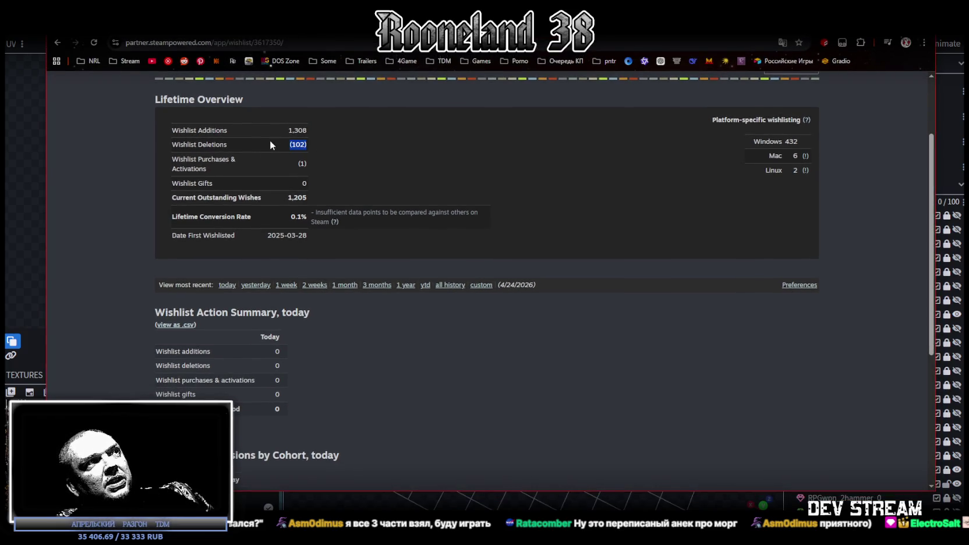
click(331, 146)
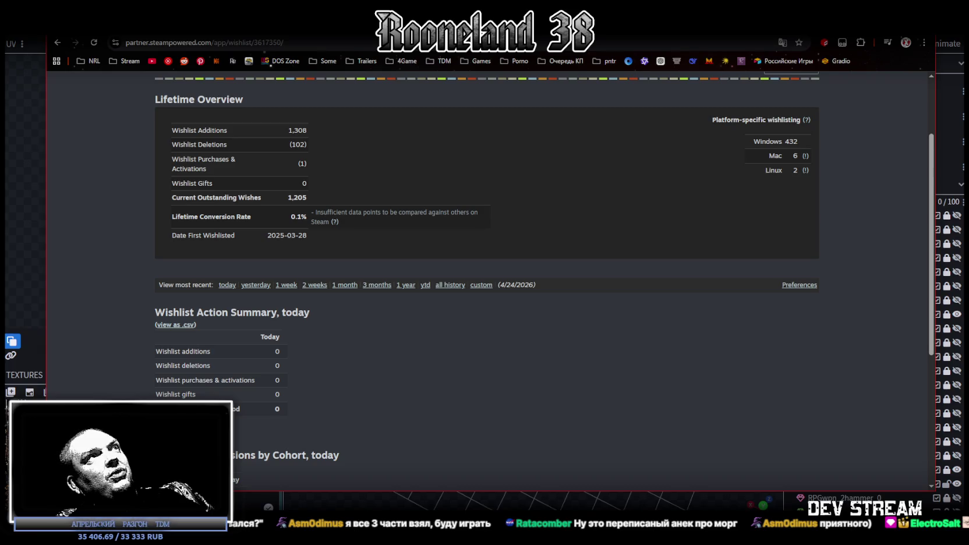
key(alt+Tab)
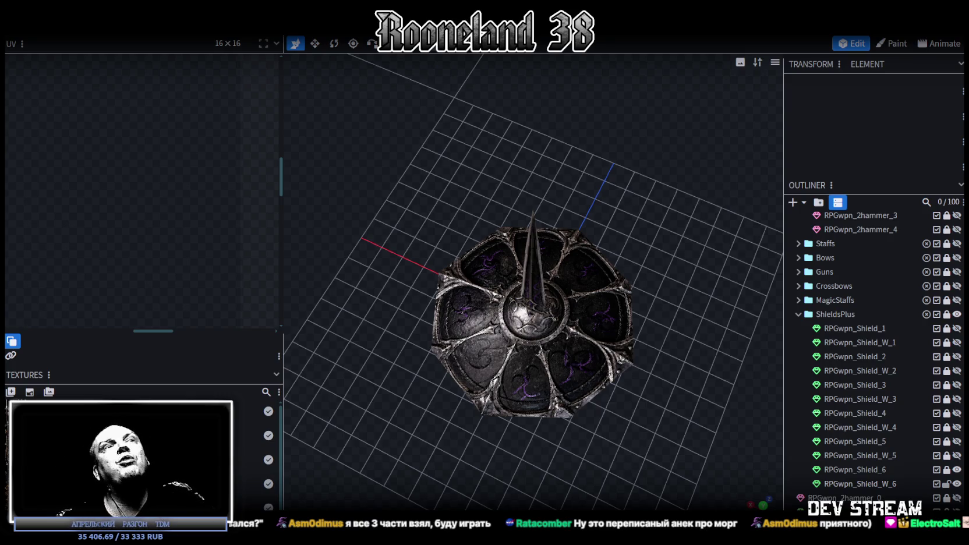
- Select the shield's spike and widen the UV panel to frame the shields and spear texture
click(531, 319)
mouse_move(532, 319)
mouse_down()
mouse_move(506, 342)
mouse_move(461, 258)
mouse_move(475, 315)
mouse_up()
scroll(461, 263, up, 3)
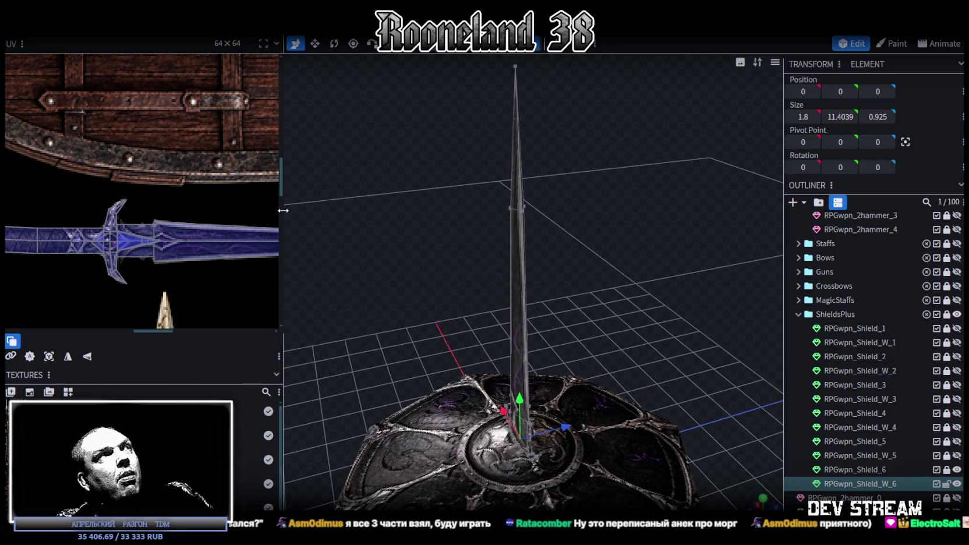
drag(282, 181, 402, 188)
scroll(203, 223, down, 3)
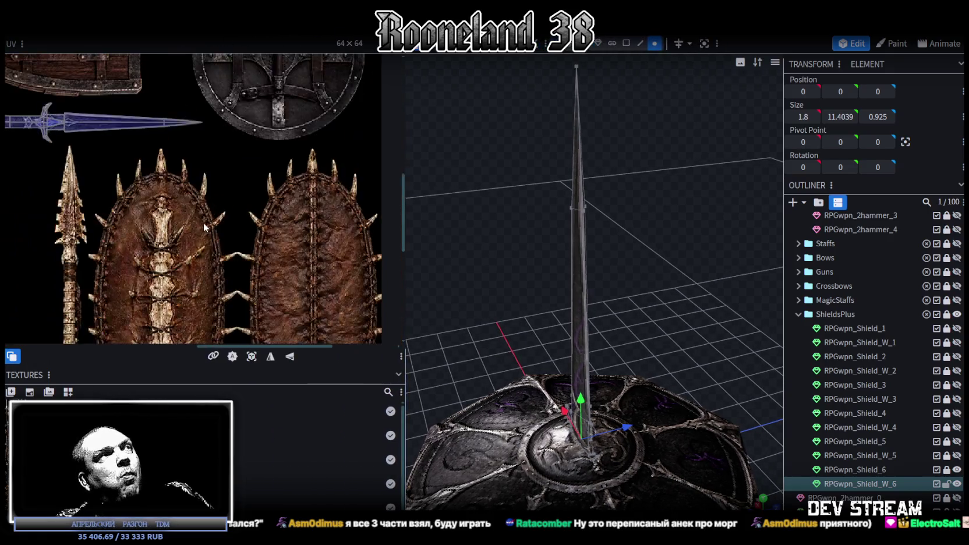
scroll(200, 223, down, 2)
scroll(202, 254, up, 2)
scroll(231, 258, up, 3)
scroll(231, 255, down, 1)
middle_drag(222, 243, 333, 221)
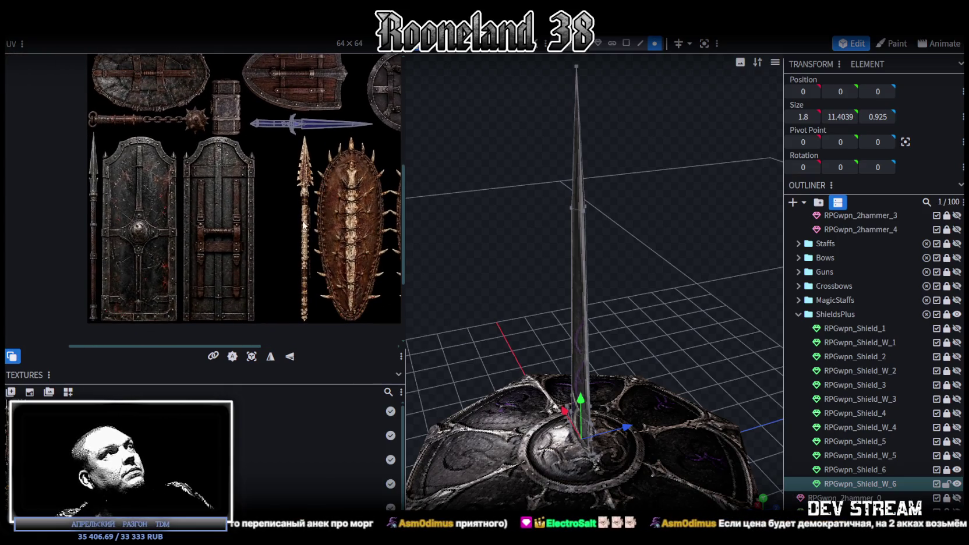
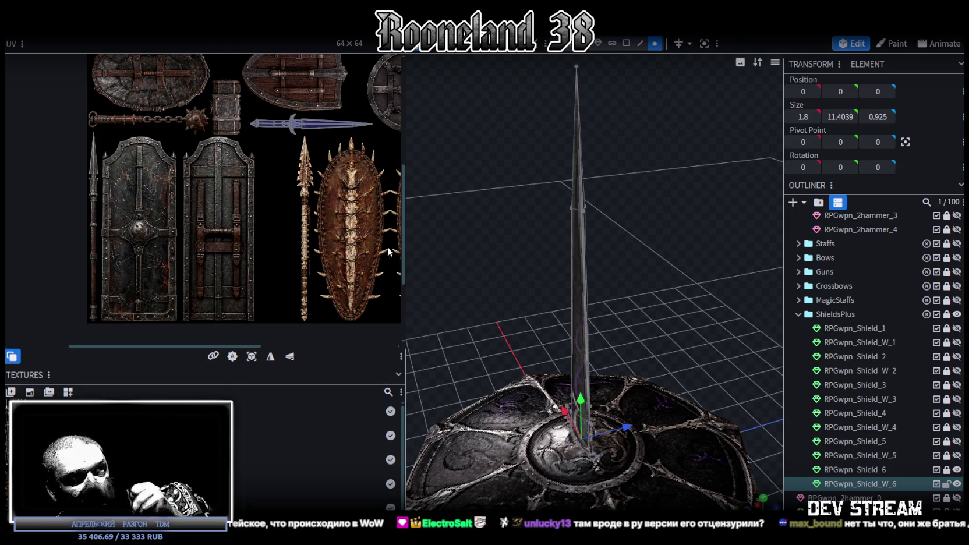
- Hide the RPGwpn_Shield_6 shield so only the sword is visible
scroll(530, 315, down, 4)
mouse_move(696, 469)
mouse_down()
mouse_move(648, 379)
mouse_move(611, 398)
mouse_move(624, 418)
mouse_move(636, 387)
mouse_move(660, 390)
mouse_move(609, 397)
mouse_move(616, 409)
mouse_up()
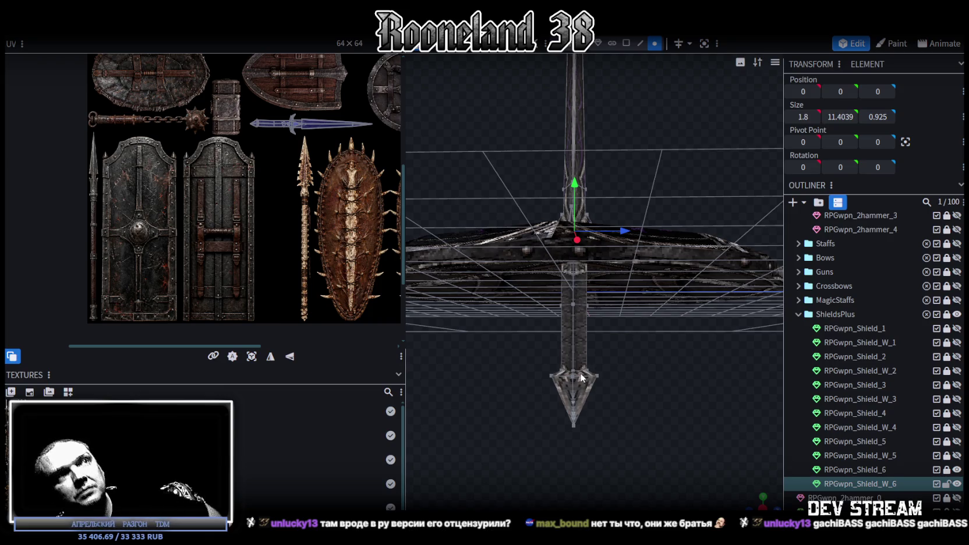
mouse_move(579, 378)
mouse_down()
mouse_move(686, 410)
mouse_move(714, 365)
mouse_move(685, 384)
mouse_move(708, 421)
mouse_move(594, 350)
mouse_up()
mouse_move(691, 372)
mouse_down()
mouse_move(703, 433)
mouse_move(670, 390)
mouse_up()
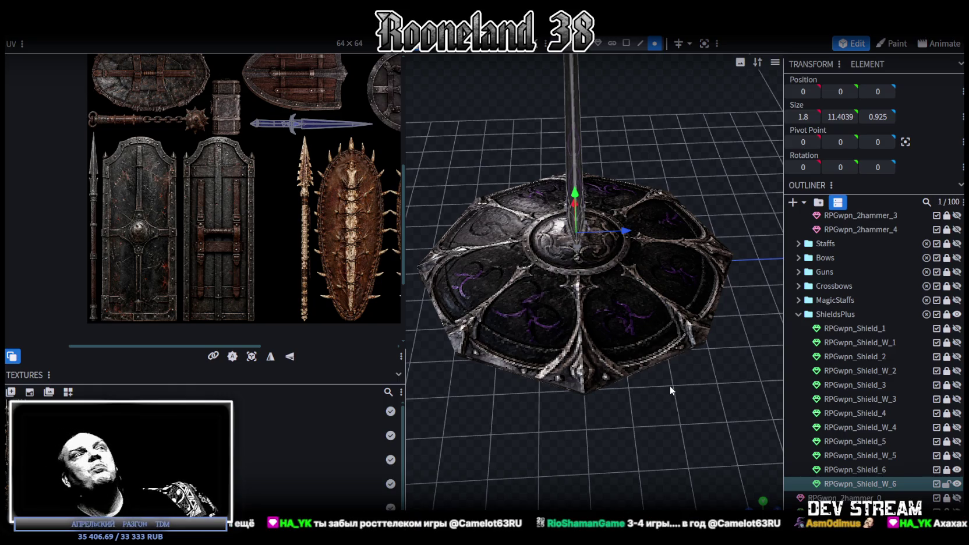
mouse_move(671, 390)
mouse_down()
mouse_move(668, 340)
mouse_move(668, 351)
mouse_move(678, 332)
mouse_move(908, 397)
mouse_up()
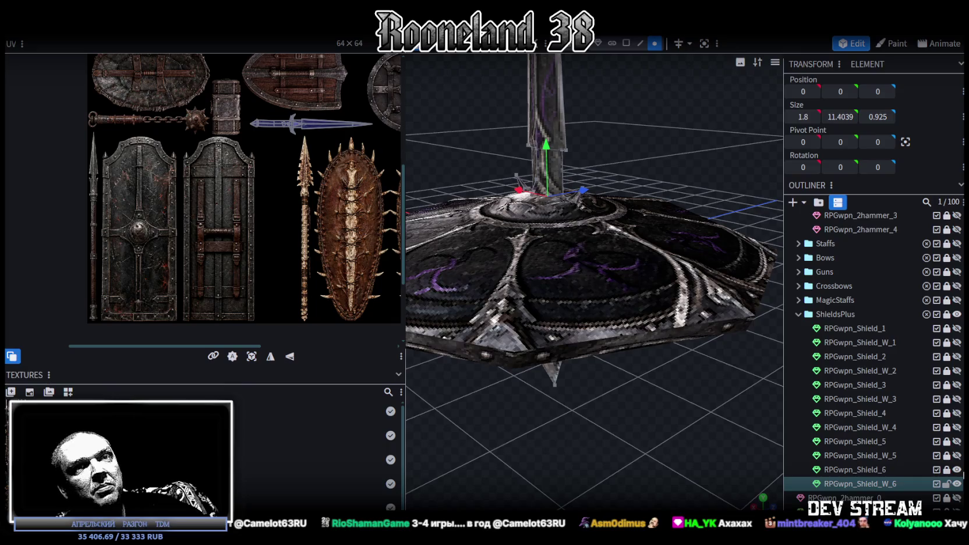
click(956, 469)
- Close in on the sword and select one ring of vertices on its grip
mouse_move(688, 356)
mouse_down()
mouse_move(667, 339)
mouse_move(685, 289)
mouse_move(625, 337)
mouse_move(594, 346)
mouse_move(641, 266)
mouse_up()
scroll(667, 339, up, 2)
click(626, 43)
click(594, 285)
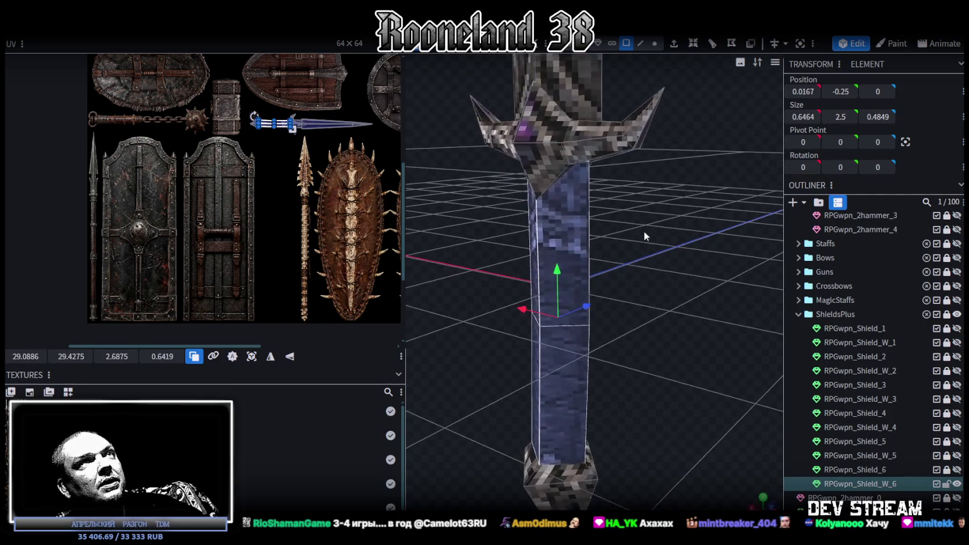
click(654, 43)
drag(489, 284, 590, 318)
- Scale the grip vertex ring down to slim the handle, nudging it slightly left
mouse_move(679, 358)
mouse_down()
mouse_move(614, 384)
mouse_move(677, 394)
mouse_up()
key(s)
mouse_move(492, 342)
mouse_down()
mouse_move(696, 348)
mouse_move(676, 300)
mouse_move(635, 278)
mouse_up()
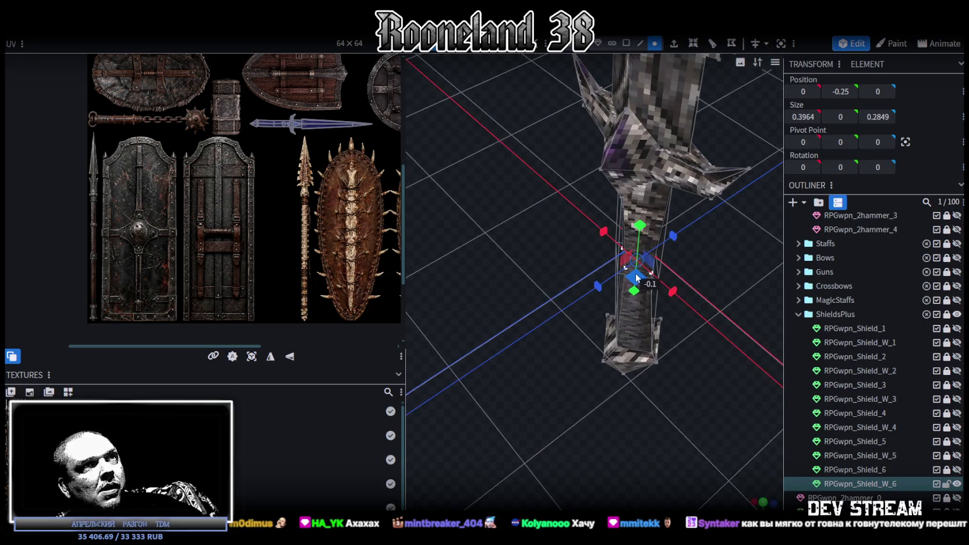
mouse_move(653, 406)
mouse_down()
mouse_move(736, 336)
mouse_move(727, 323)
mouse_up()
key(v)
mouse_move(633, 297)
mouse_down()
mouse_move(659, 292)
mouse_move(619, 290)
mouse_up()
scroll(680, 360, down, 2)
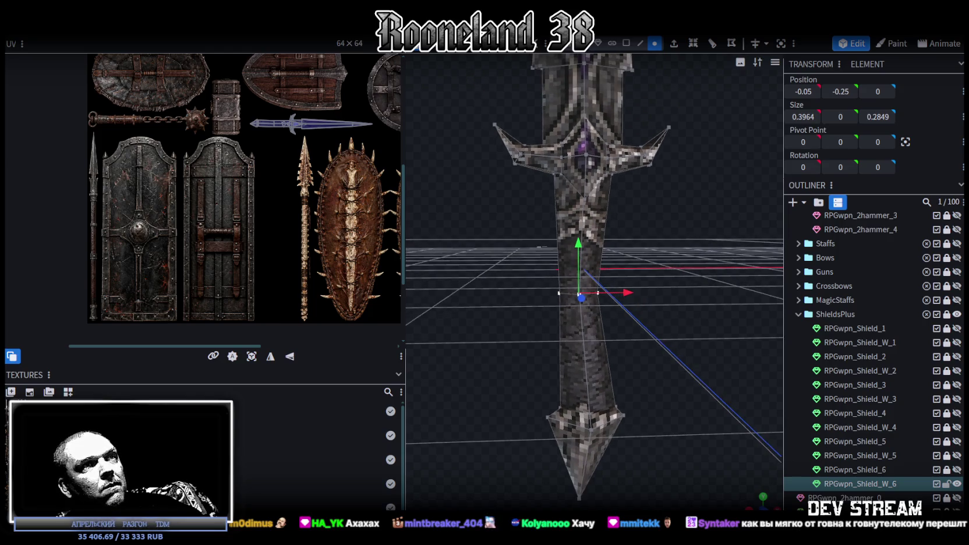
- Select the vertices at the base of the pointed tip and rotate them slightly
click(676, 358)
drag(669, 355, 572, 342)
scroll(637, 371, up, 3)
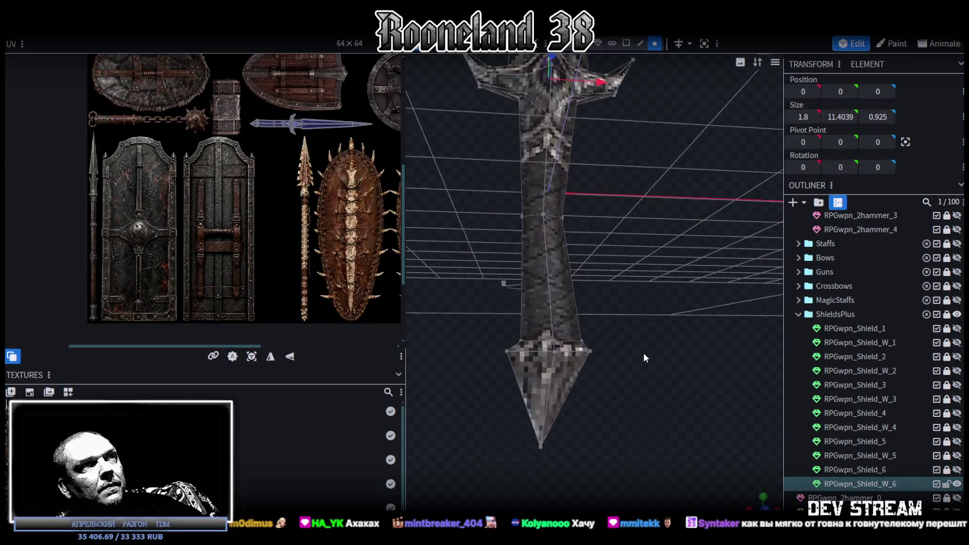
drag(515, 439, 623, 305)
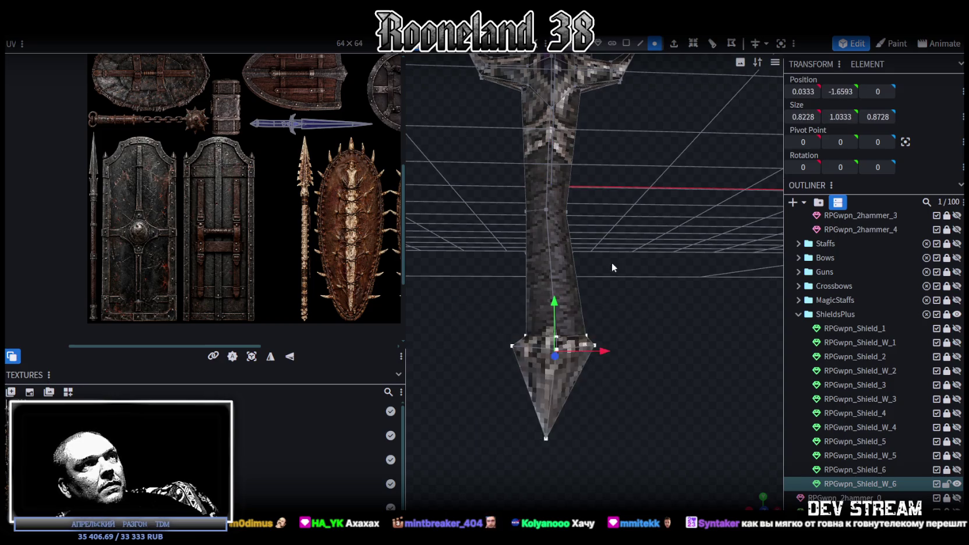
drag(665, 471, 605, 454)
key(r)
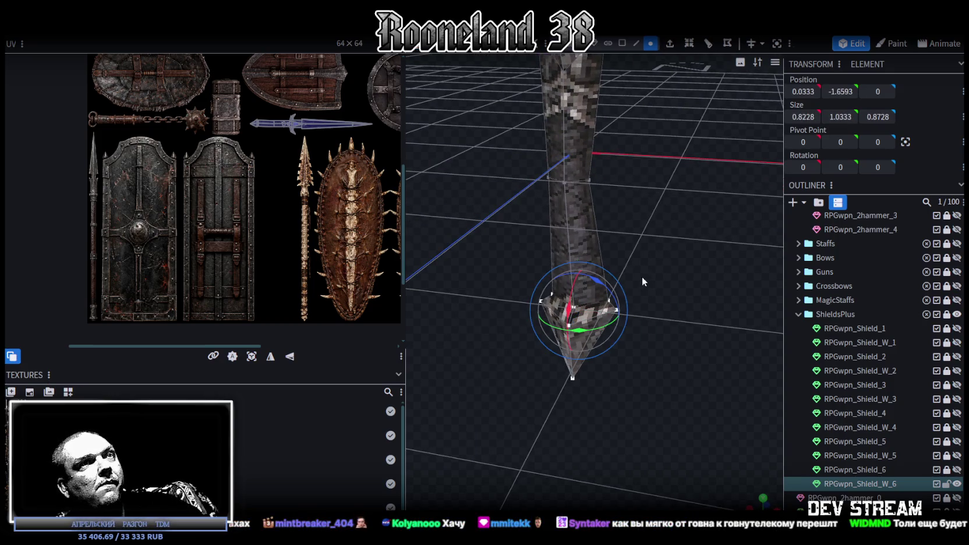
mouse_move(595, 280)
mouse_down()
mouse_move(734, 261)
mouse_move(724, 258)
mouse_up()
- Shift the tip vertices right and back left along X, then widen the texture panel slightly
key(v)
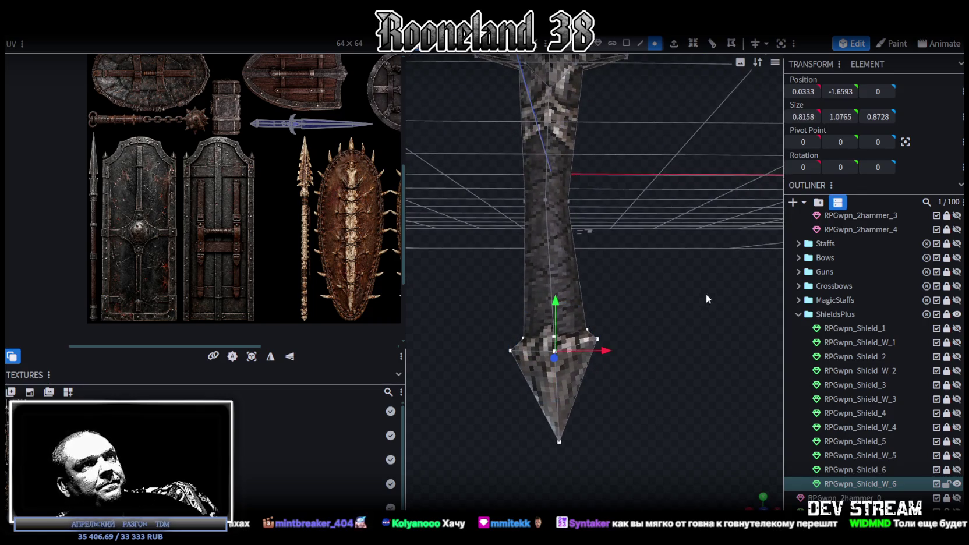
mouse_move(612, 352)
mouse_down()
mouse_move(684, 284)
mouse_move(461, 309)
mouse_move(738, 312)
mouse_move(643, 310)
mouse_move(653, 316)
mouse_up()
mouse_move(558, 345)
mouse_down()
mouse_move(544, 269)
mouse_move(554, 283)
mouse_up()
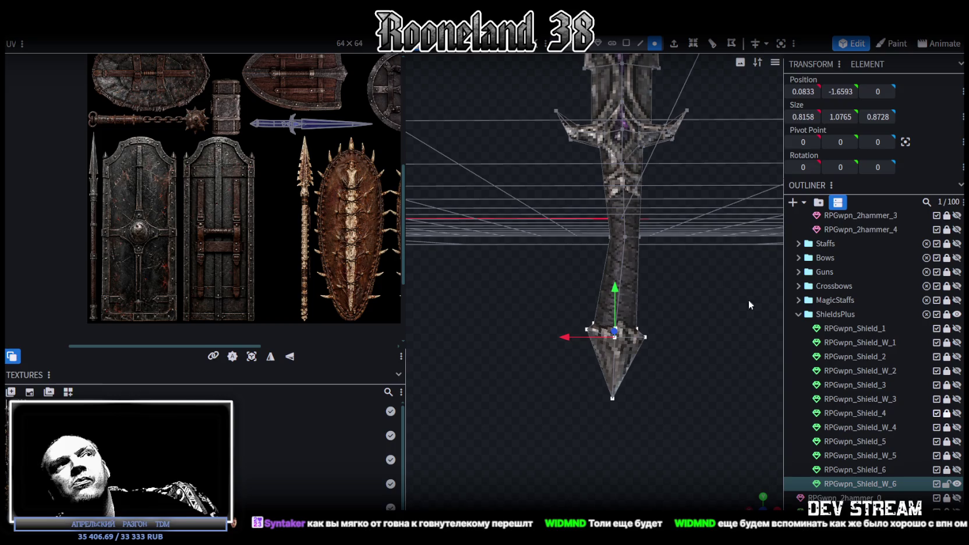
drag(405, 134, 421, 134)
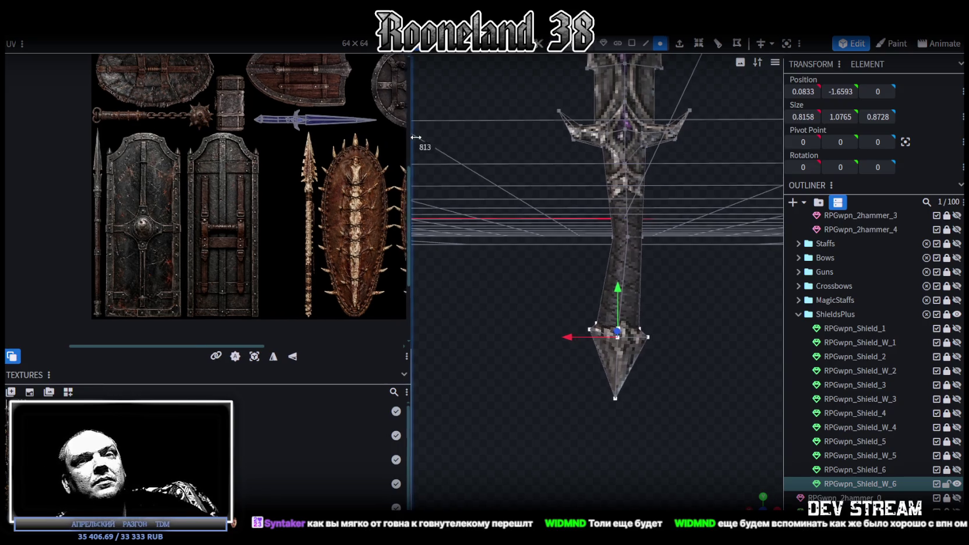
- Zoom and pan the texture atlas, then narrow the UV panel to enlarge the 3D viewport
scroll(257, 266, down, 5)
scroll(257, 265, down, 1)
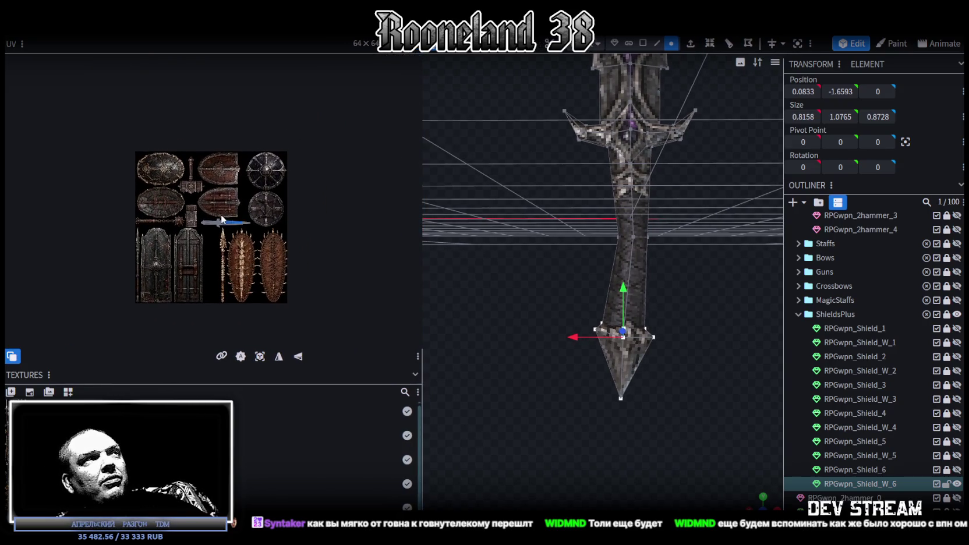
scroll(223, 215, up, 3)
middle_drag(252, 234, 265, 210)
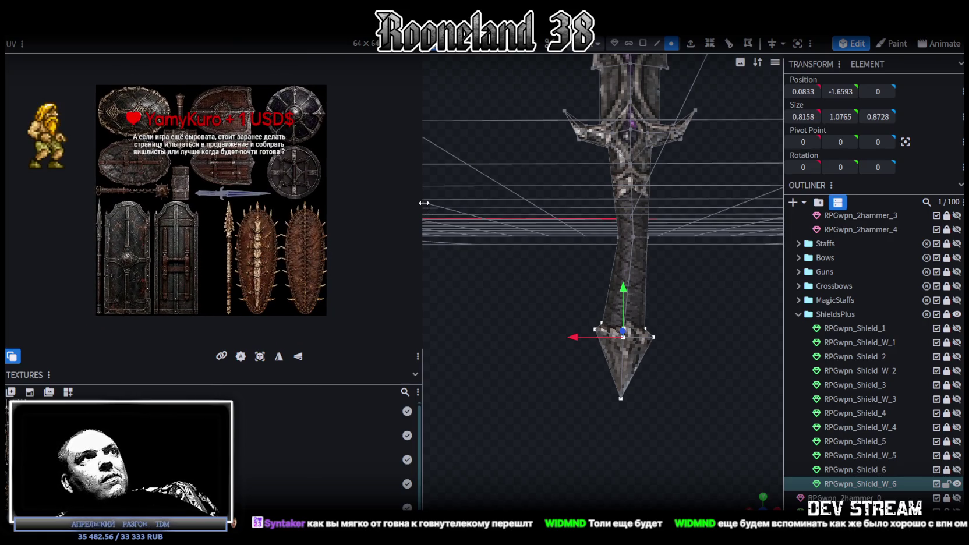
drag(423, 203, 348, 199)
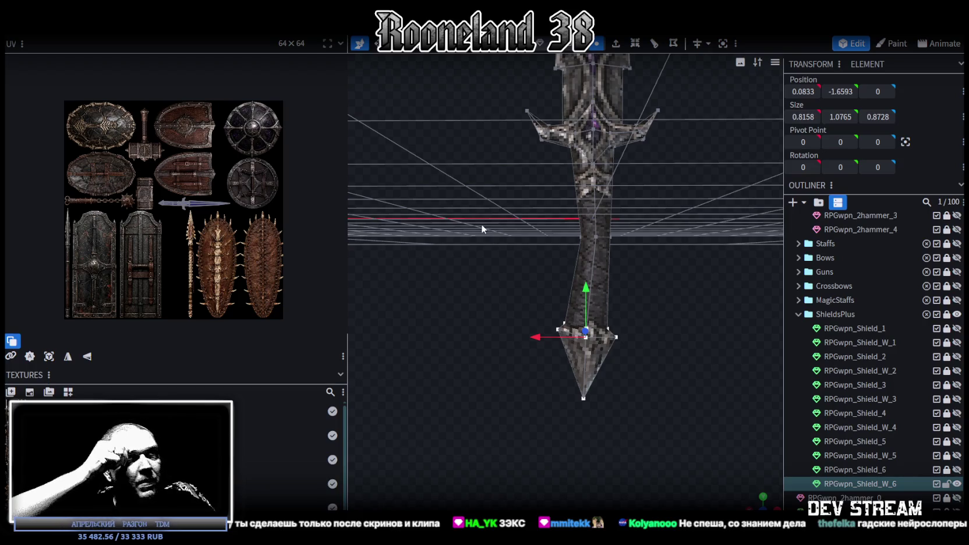
- Orbit closer to the sword's pointed end, then switch over to Steam
mouse_move(449, 186)
middle_down()
mouse_move(548, 225)
mouse_move(500, 187)
mouse_move(463, 193)
mouse_move(460, 180)
middle_up()
mouse_move(639, 269)
middle_down()
mouse_move(658, 276)
mouse_move(658, 267)
mouse_move(659, 278)
mouse_move(661, 269)
middle_up()
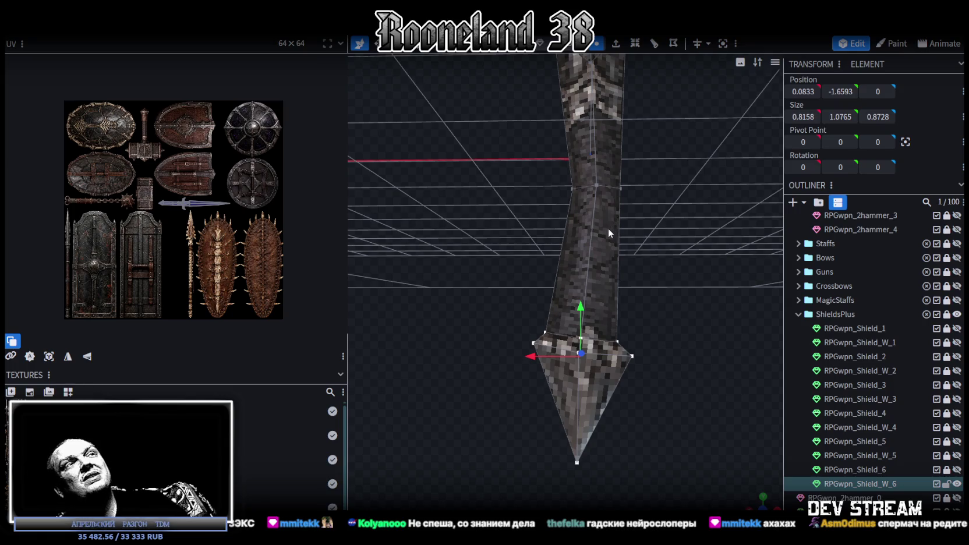
drag(613, 256, 681, 264)
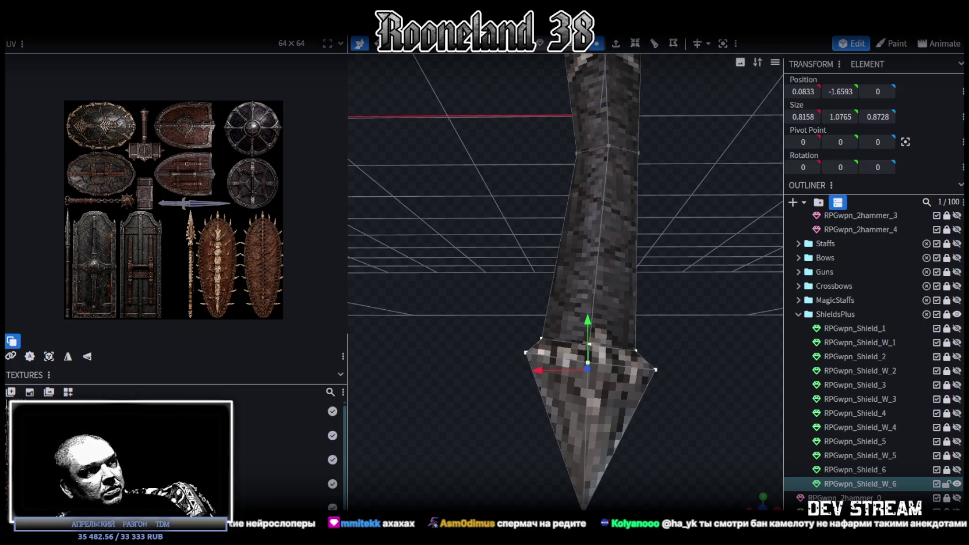
key(alt+Tab)
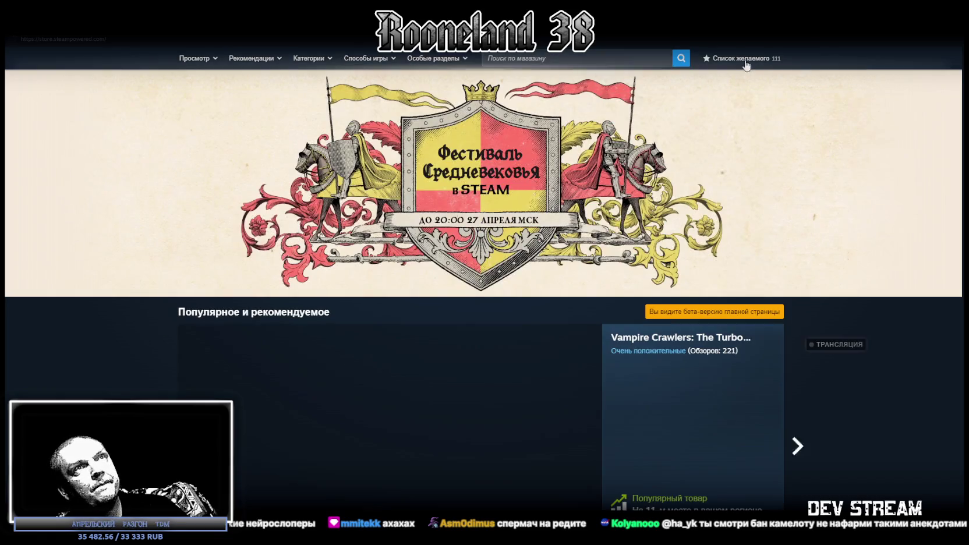
- Search the Steam wishlist for 'last' and open The Last Night's store page
click(744, 59)
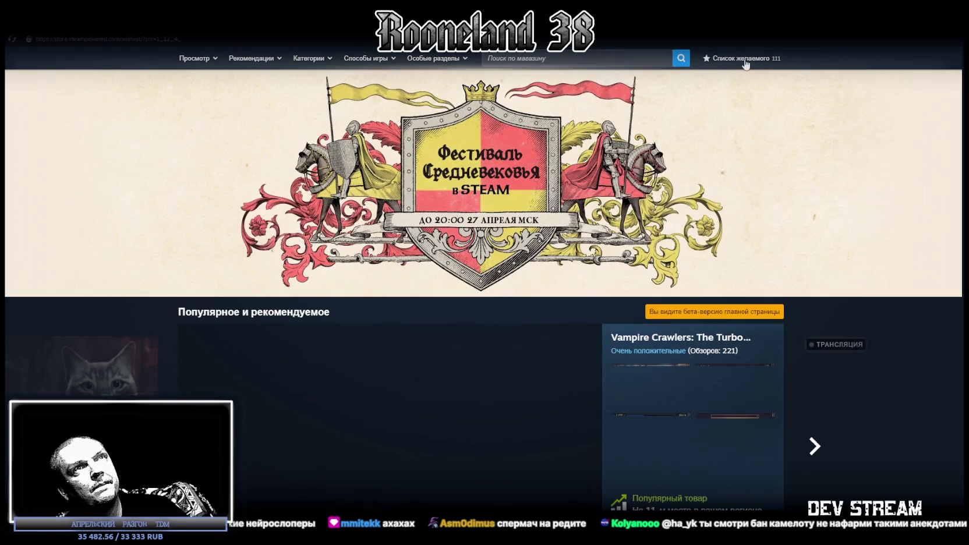
click(410, 134)
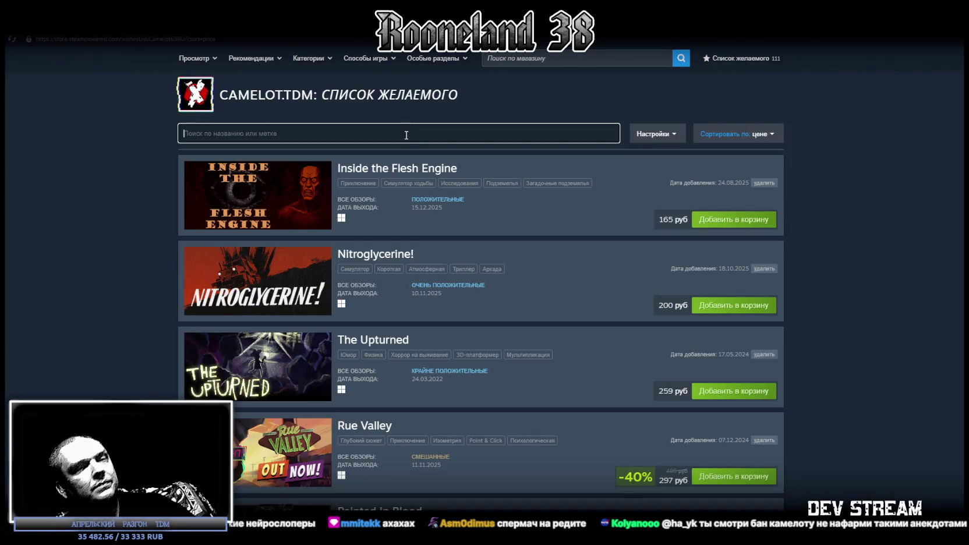
text(las)
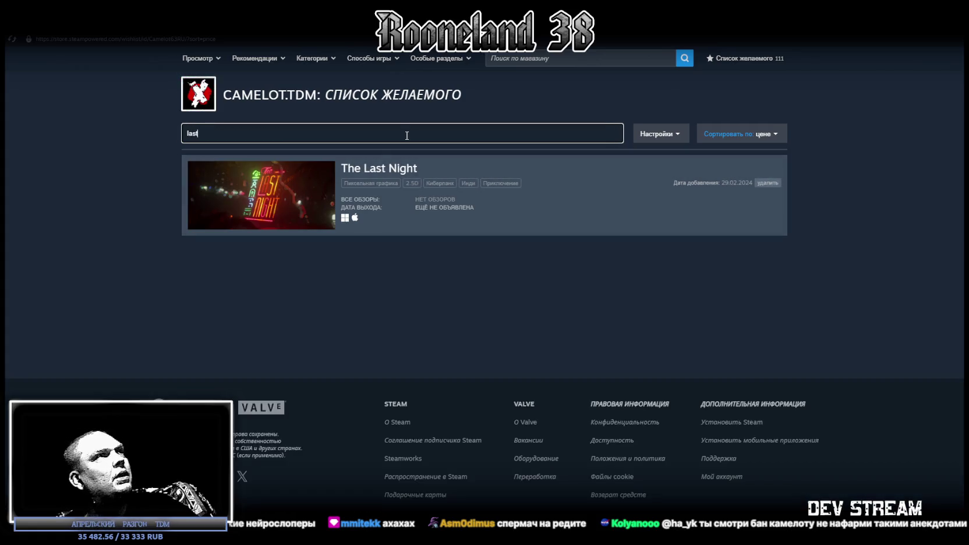
text(t)
click(372, 168)
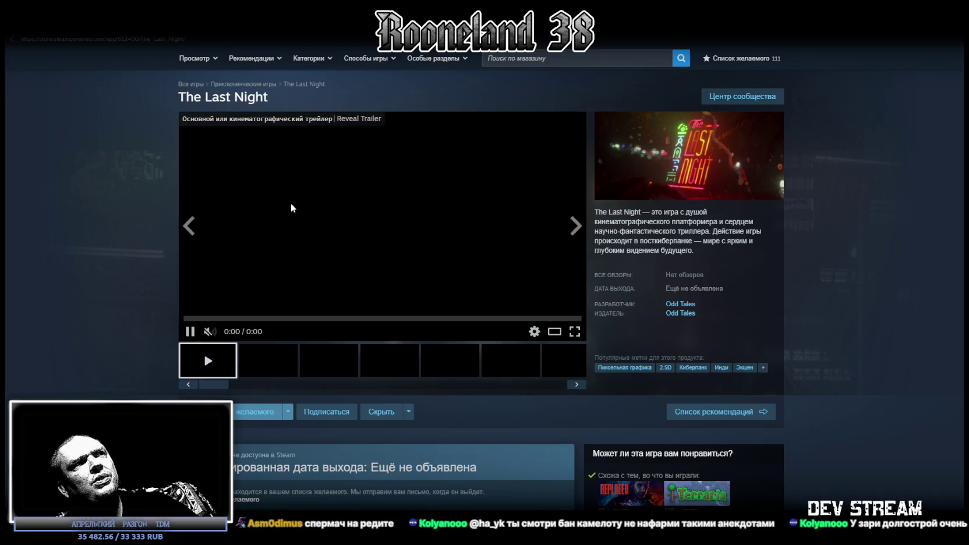
- Watch The Last Night's trailer unmuted in fullscreen, then return to the library home
scroll(321, 220, down, 3)
scroll(414, 214, up, 3)
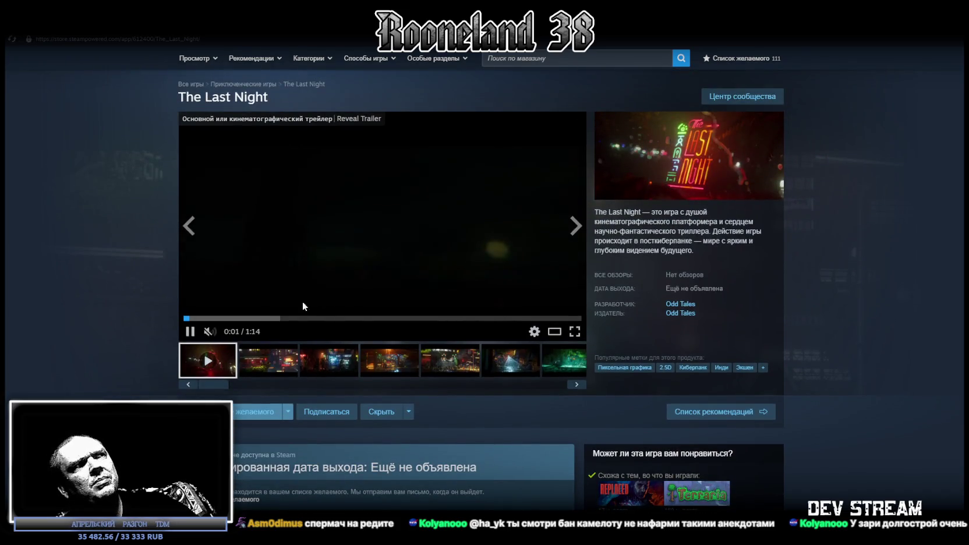
click(269, 318)
click(583, 215)
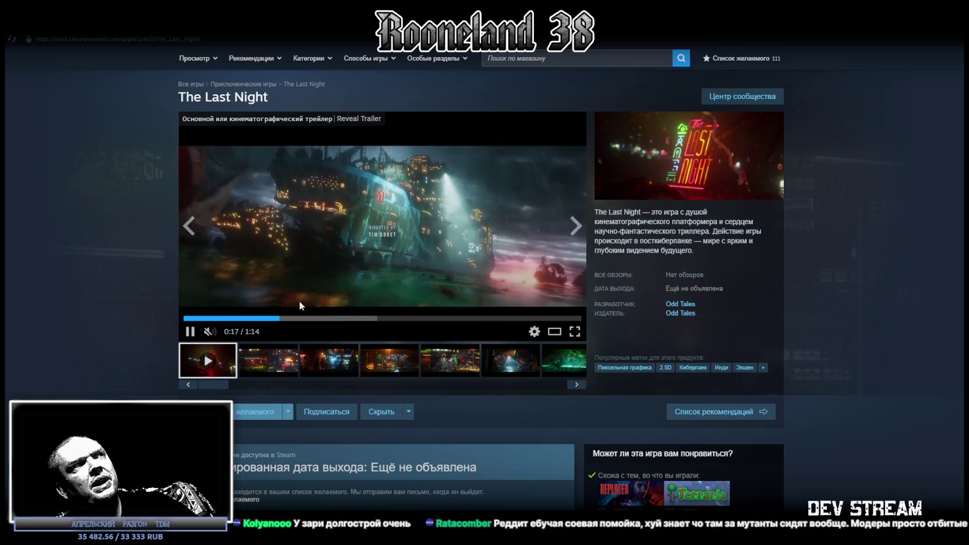
click(210, 331)
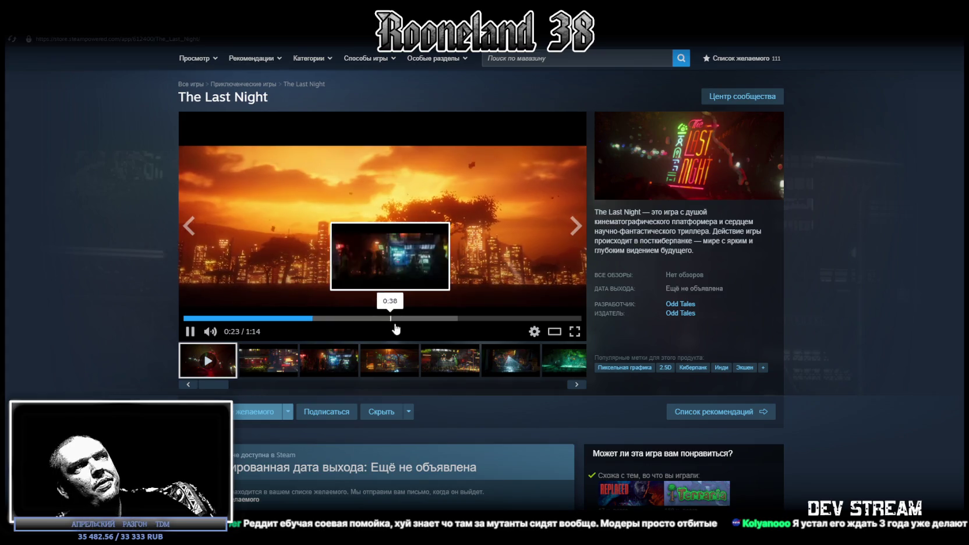
double_click(515, 315)
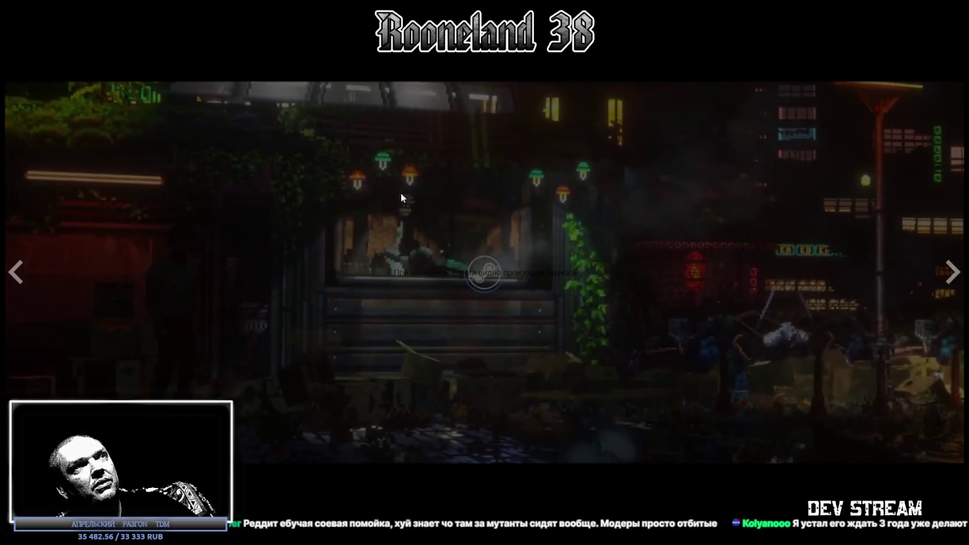
double_click(503, 403)
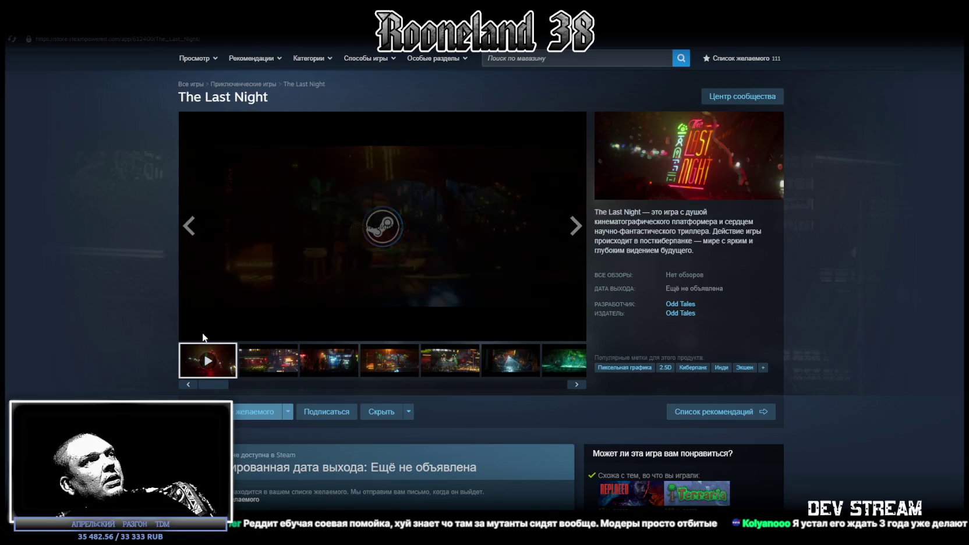
click(99, 56)
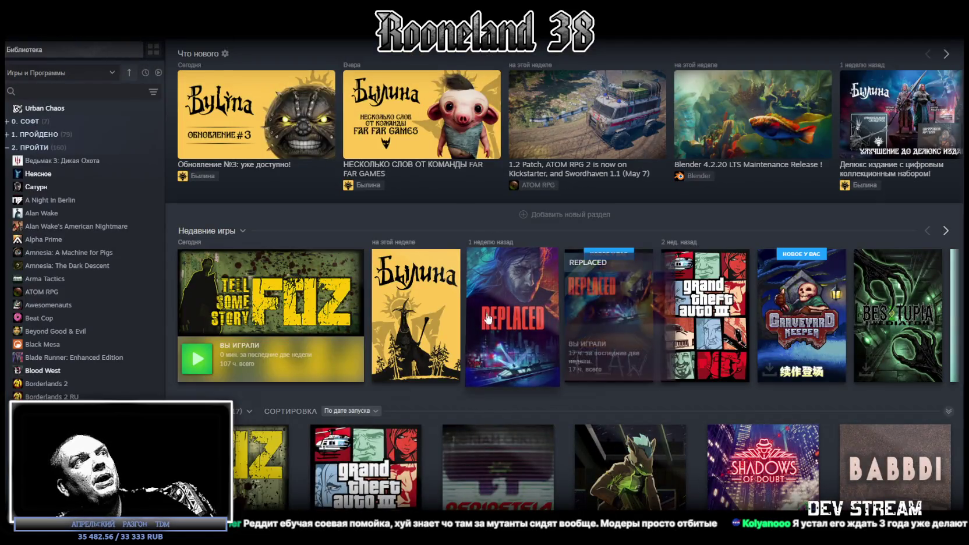
- Open REPLACED from recent games, play its store-page trailer, then go to its library page
scroll(460, 245, down, 2)
scroll(412, 108, up, 2)
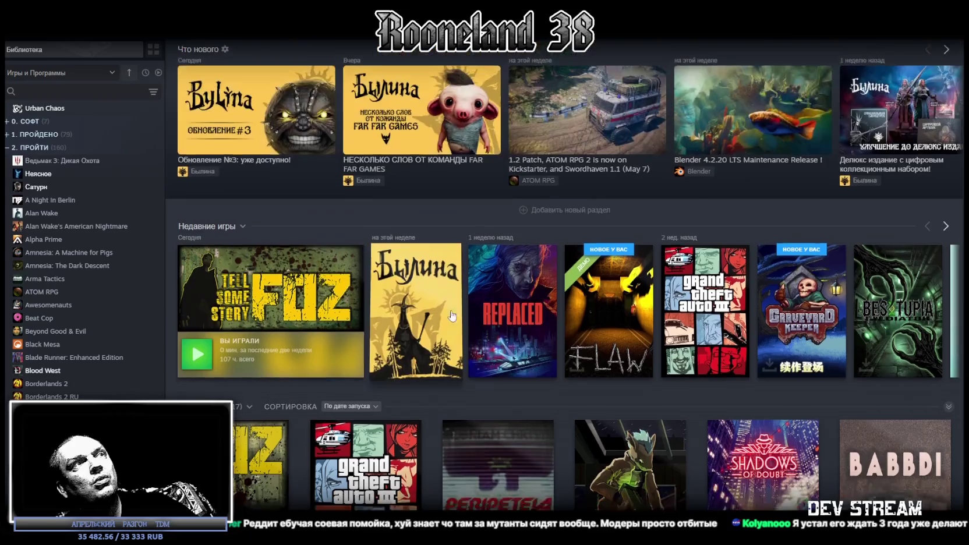
click(506, 292)
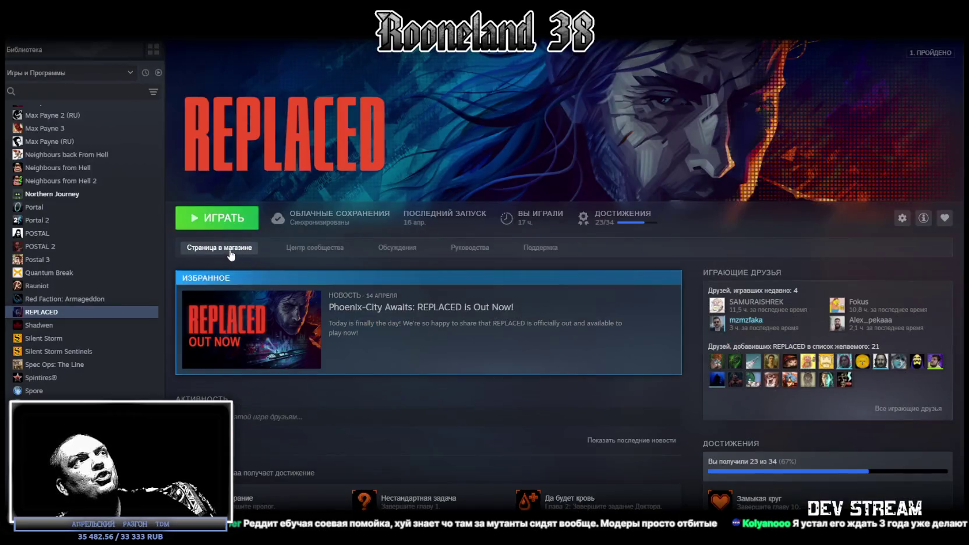
click(243, 250)
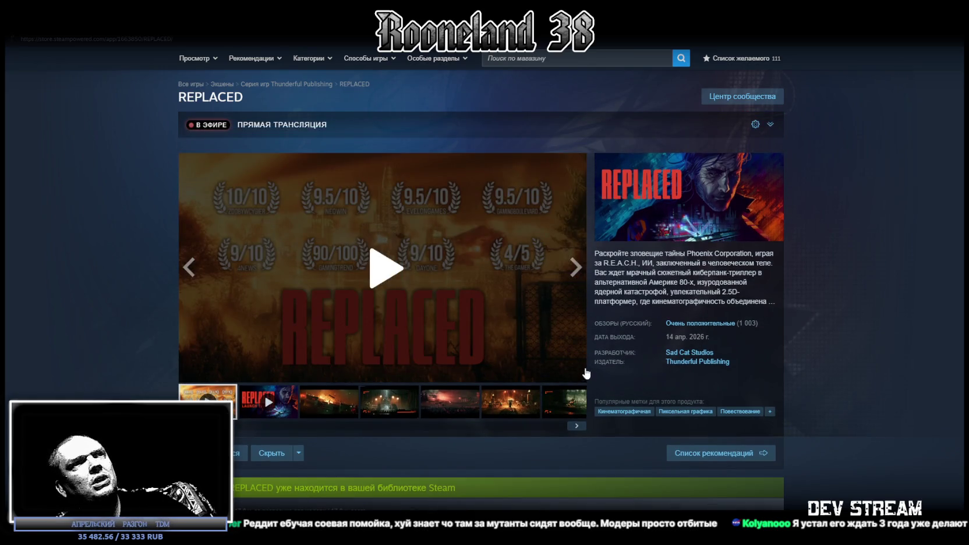
click(387, 268)
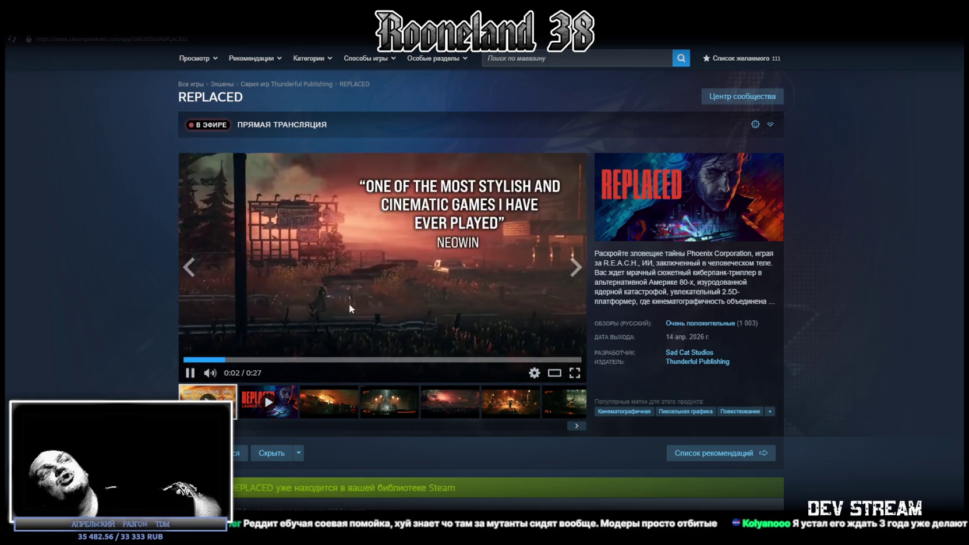
scroll(384, 311, down, 1)
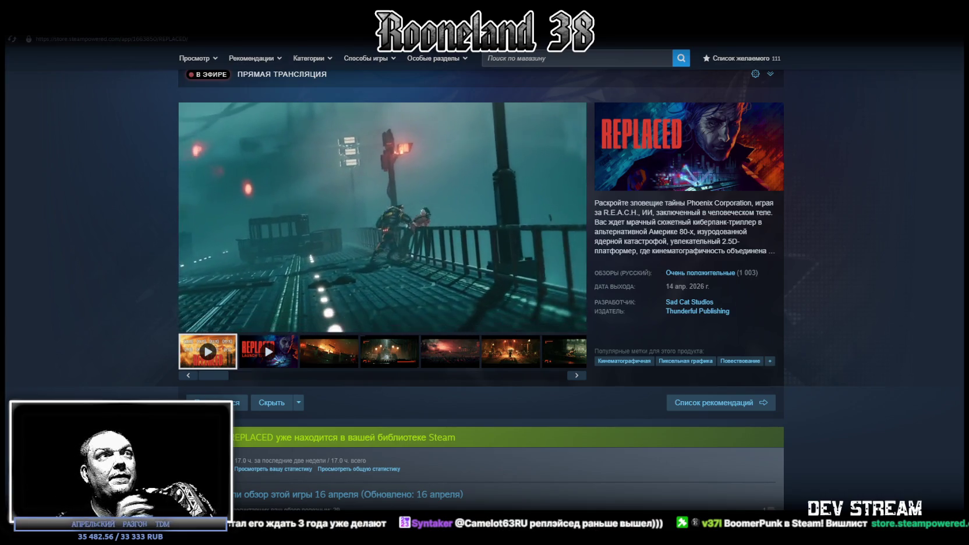
click(104, 27)
- Back in Blockbench, select the corner vertex where the sword's tip meets the handle
key(alt+Tab)
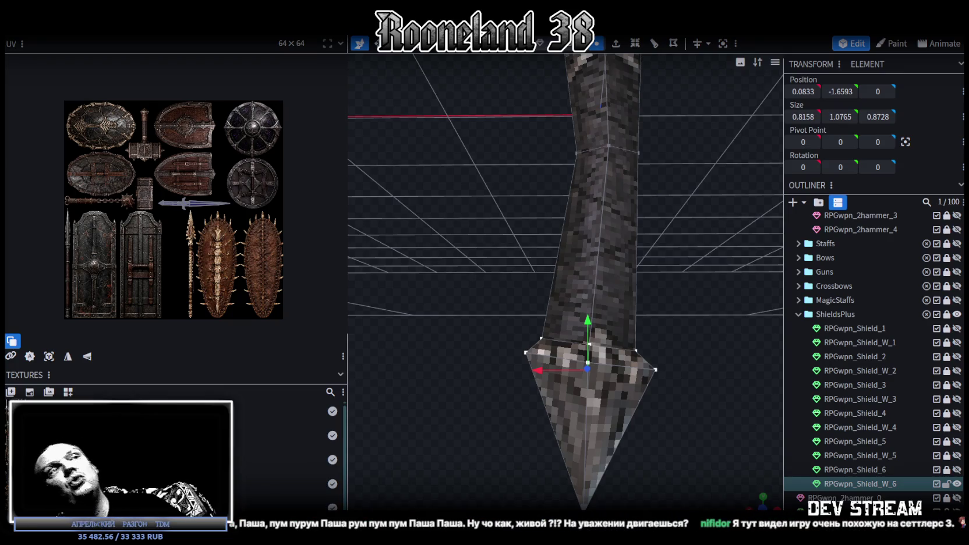
scroll(639, 327, down, 3)
scroll(676, 373, up, 3)
drag(680, 372, 616, 329)
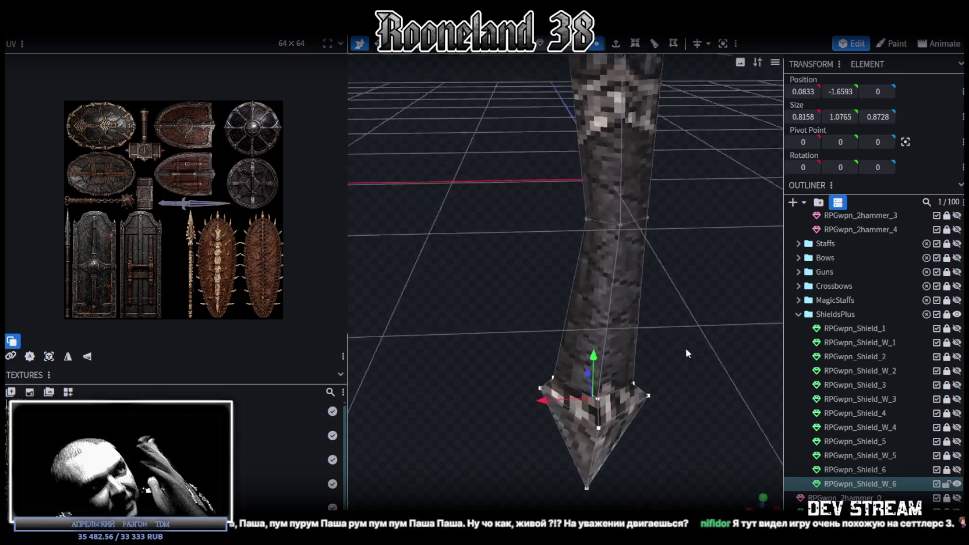
click(551, 360)
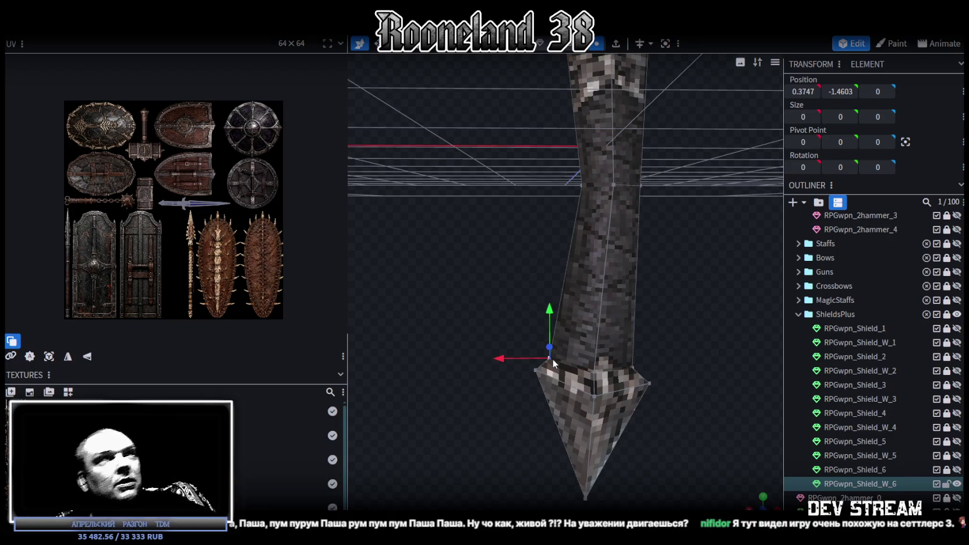
scroll(563, 359, down, 3)
scroll(668, 301, up, 2)
drag(663, 310, 662, 290)
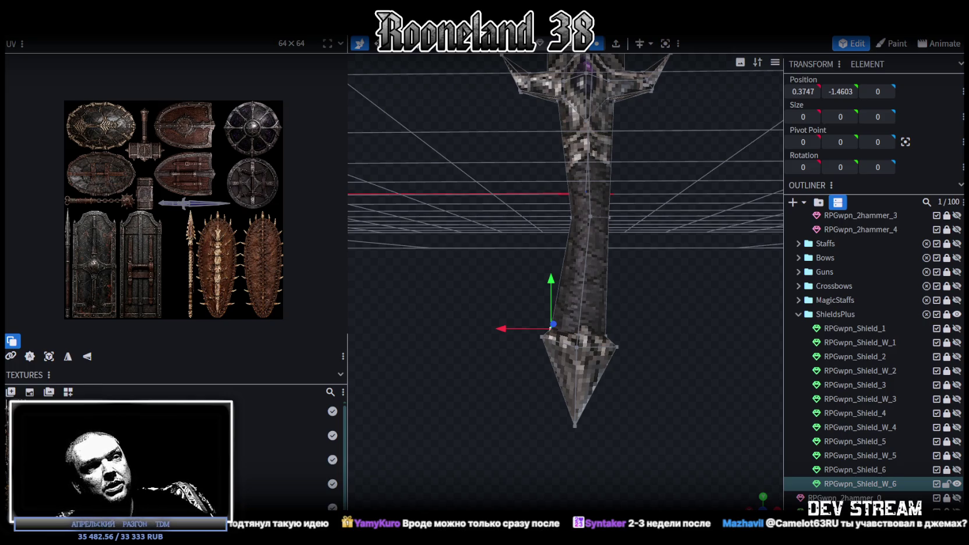
- Open the TDM Timeline document in a new tab and view it fullscreen
key(alt+Tab)
scroll(430, 229, down, 5)
scroll(317, 255, down, 5)
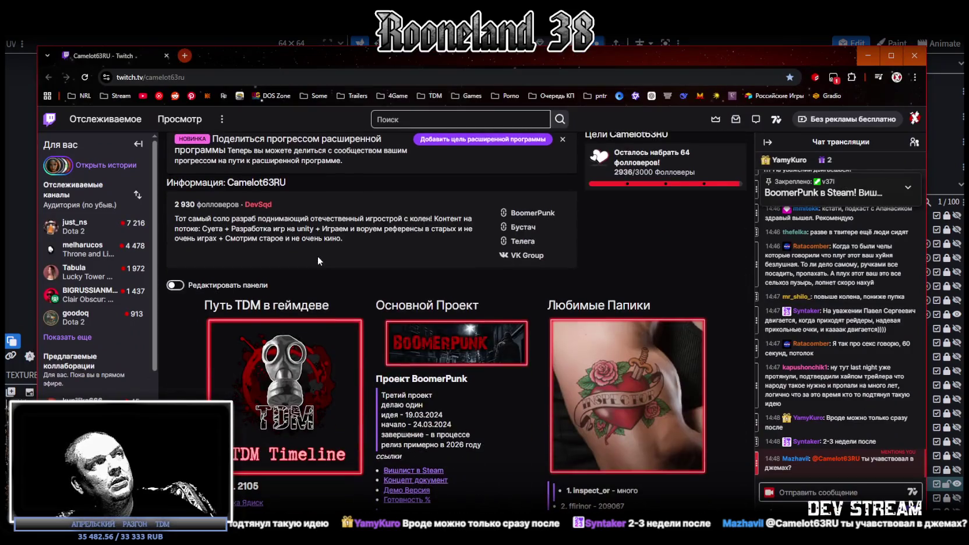
middle_click(271, 361)
click(238, 51)
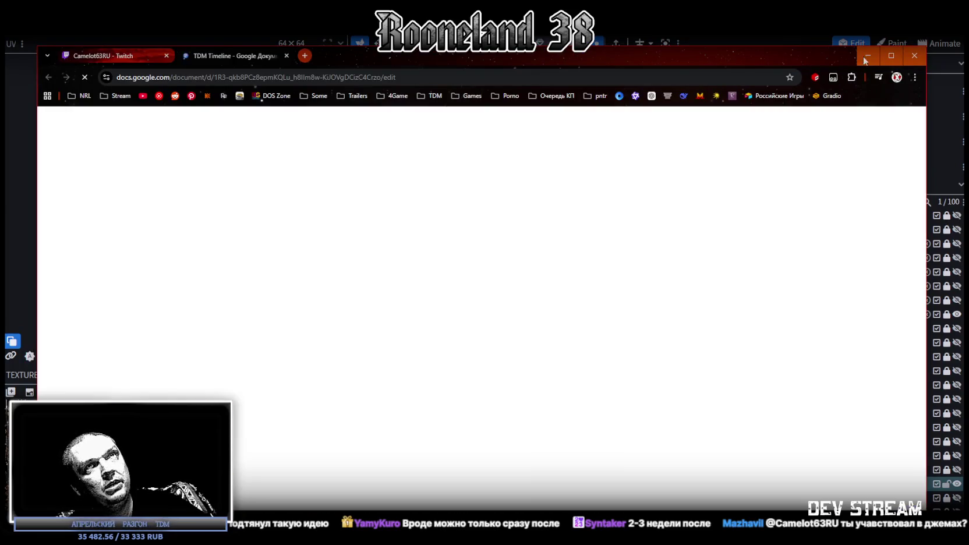
key(F11)
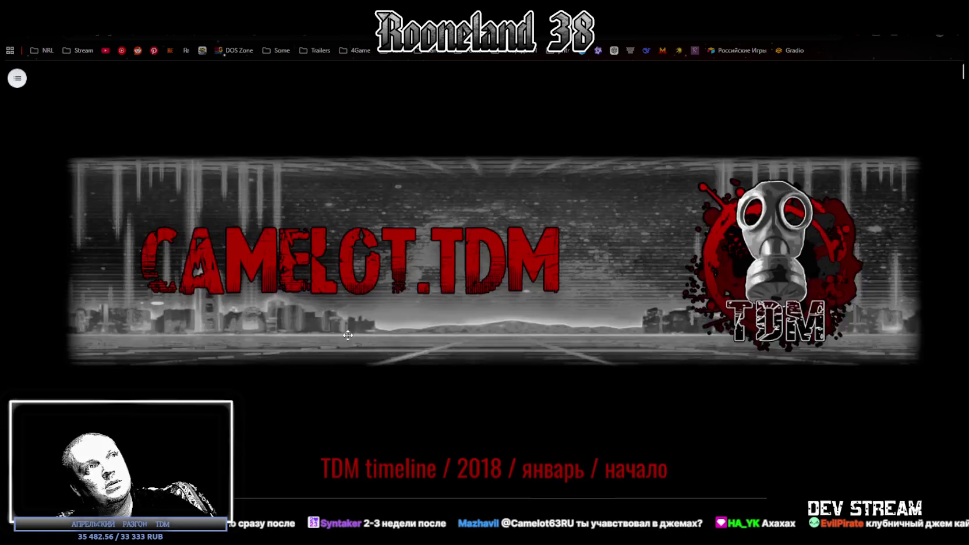
- Scroll through the Q.I.R.A. 2118 section, selecting its character images and screenshots
scroll(347, 335, down, 3)
scroll(303, 274, down, 5)
scroll(260, 211, down, 2)
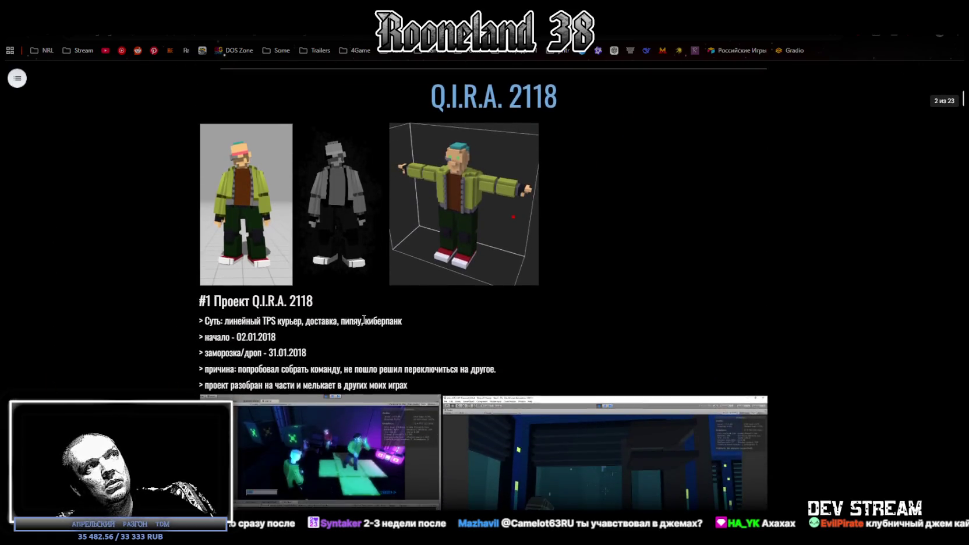
click(260, 211)
click(341, 211)
click(418, 202)
scroll(326, 299, down, 3)
click(326, 299)
scroll(326, 299, up, 4)
scroll(432, 335, up, 1)
scroll(430, 337, down, 3)
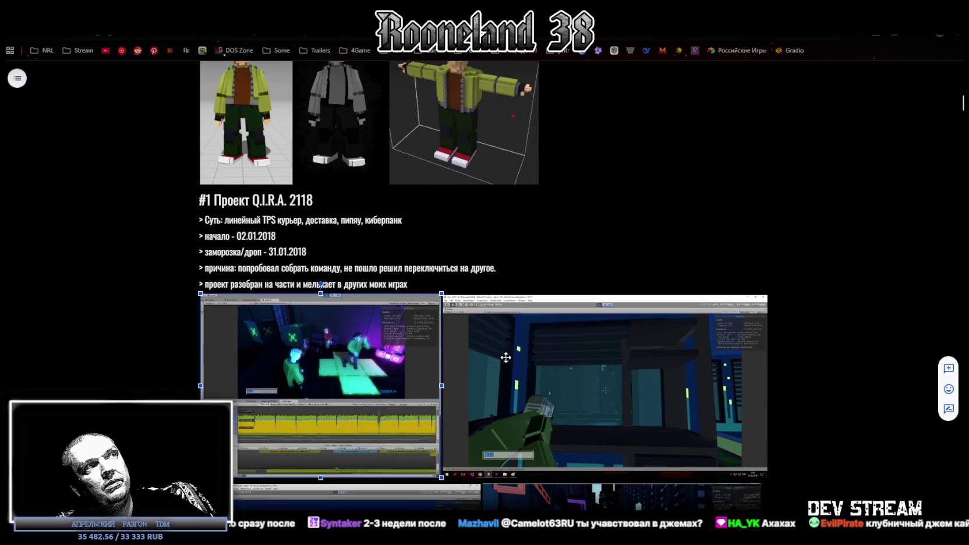
scroll(524, 384, up, 4)
scroll(492, 400, up, 2)
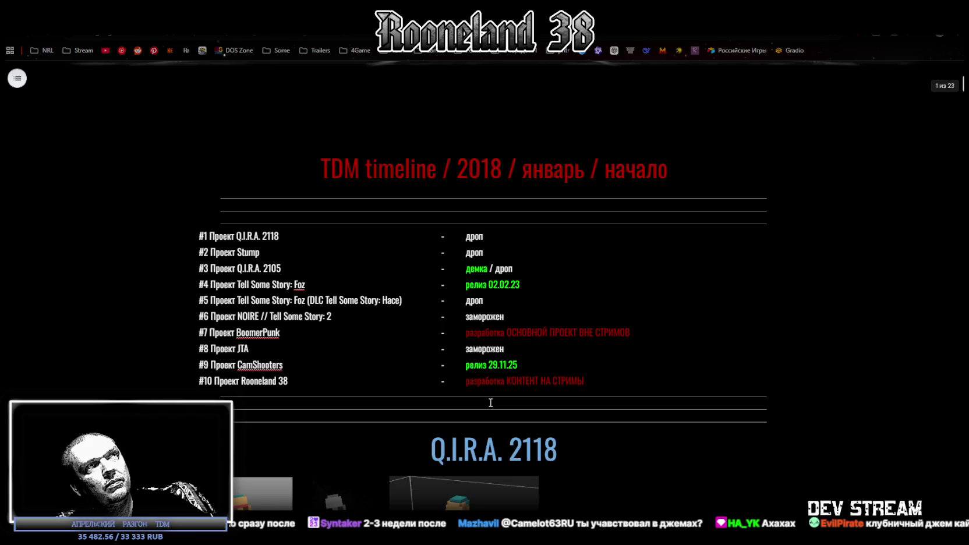
scroll(490, 403, down, 2)
scroll(546, 376, down, 5)
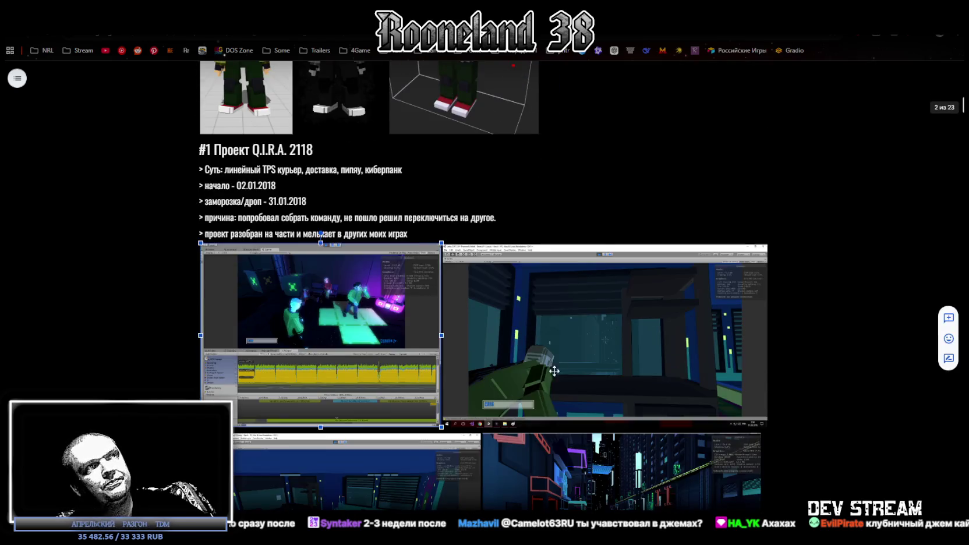
scroll(546, 376, down, 3)
click(458, 381)
- Continue past the Stump and Q.I.R.A. 2105 screenshots down to the Tell Some Story: Hace DLC section
scroll(529, 299, down, 2)
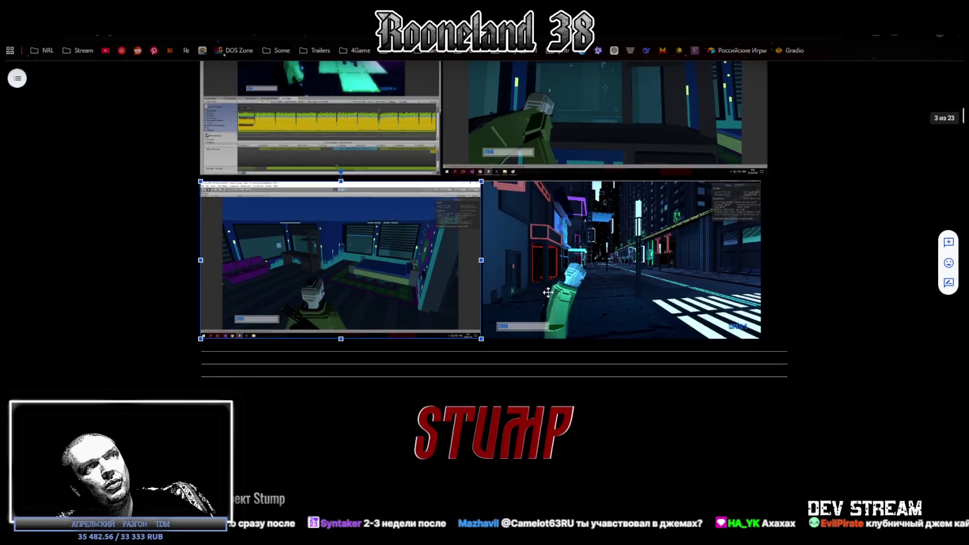
scroll(529, 299, down, 2)
scroll(529, 298, down, 3)
click(592, 342)
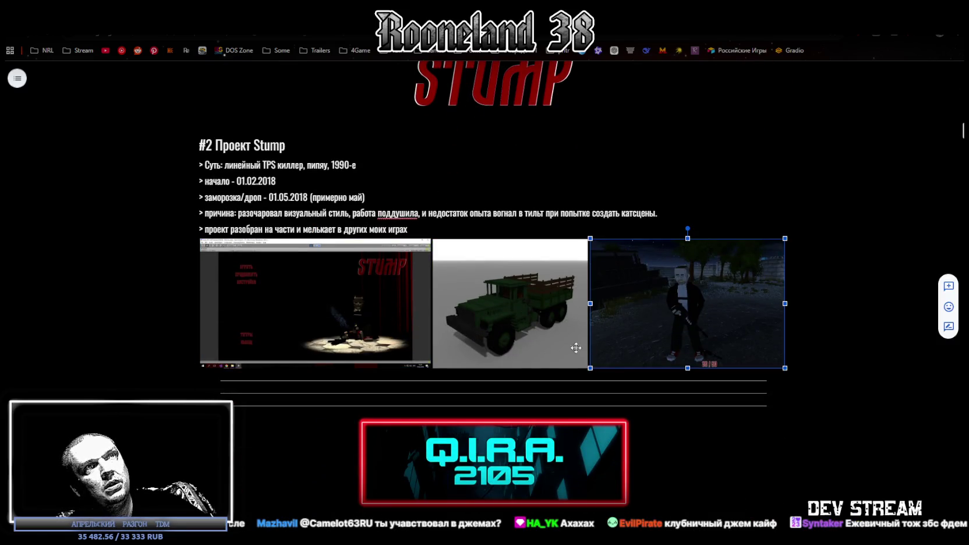
scroll(591, 342, down, 3)
scroll(491, 296, down, 3)
click(244, 356)
click(566, 346)
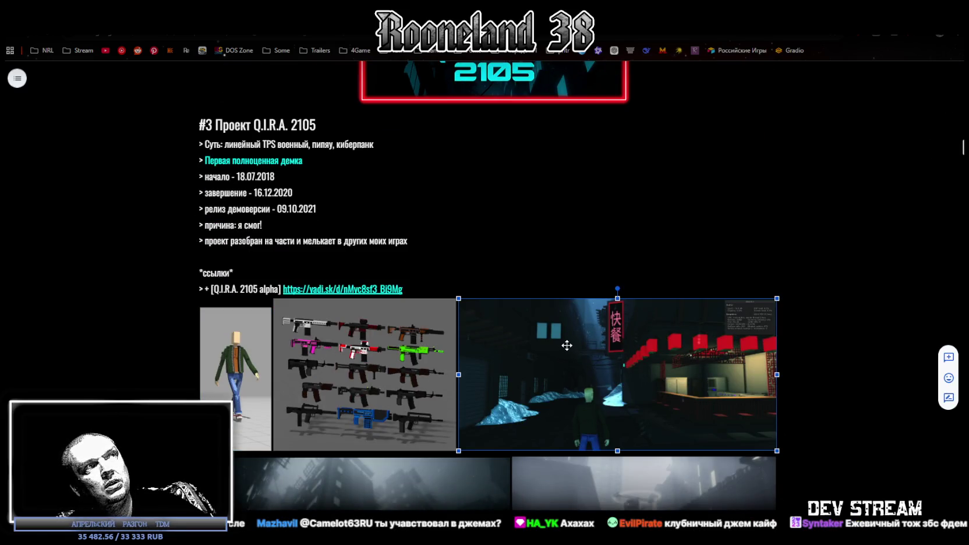
scroll(338, 286, down, 3)
scroll(372, 257, down, 3)
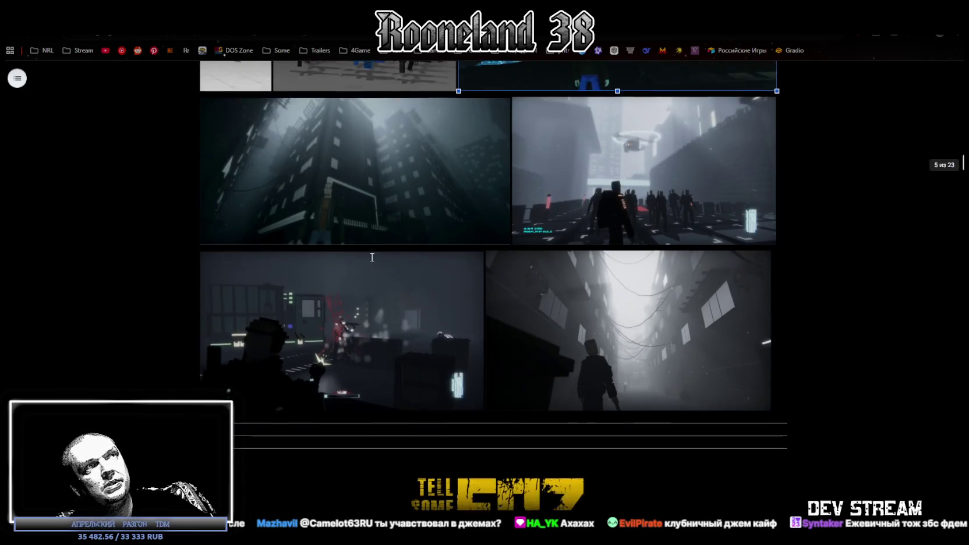
scroll(372, 257, down, 3)
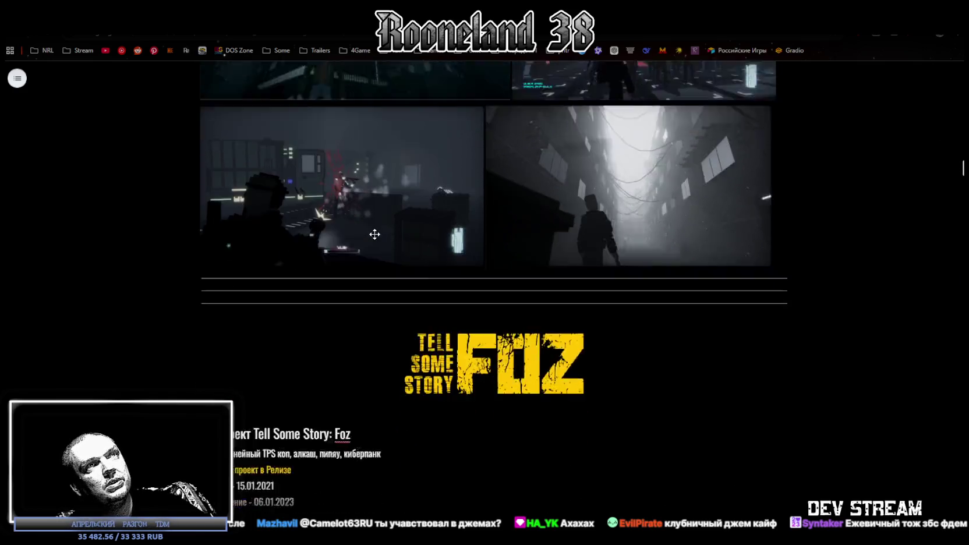
scroll(372, 236, down, 5)
scroll(364, 243, down, 5)
scroll(321, 237, up, 3)
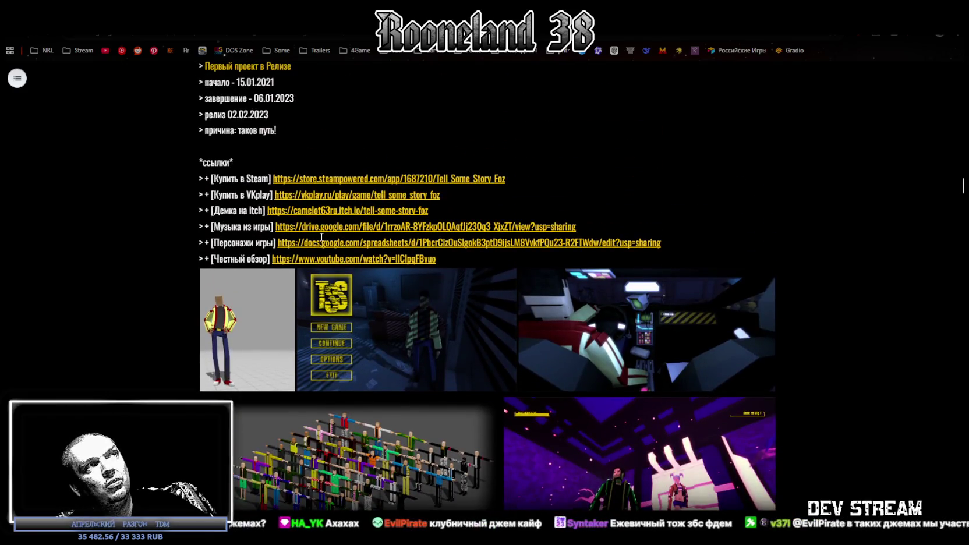
scroll(321, 237, up, 2)
scroll(321, 237, down, 3)
scroll(322, 236, up, 3)
scroll(322, 236, up, 1)
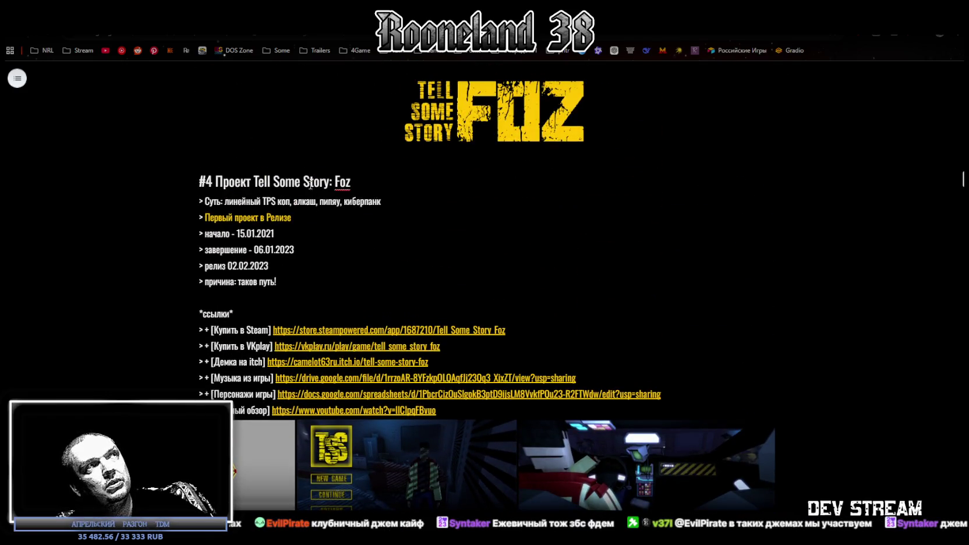
scroll(352, 258, down, 3)
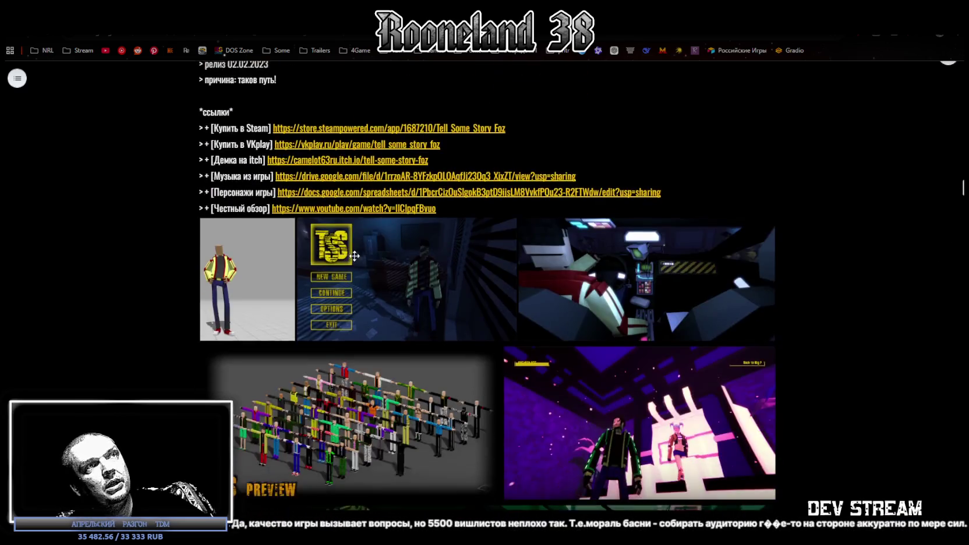
scroll(351, 258, down, 2)
scroll(372, 255, down, 2)
scroll(360, 244, down, 4)
scroll(357, 241, down, 2)
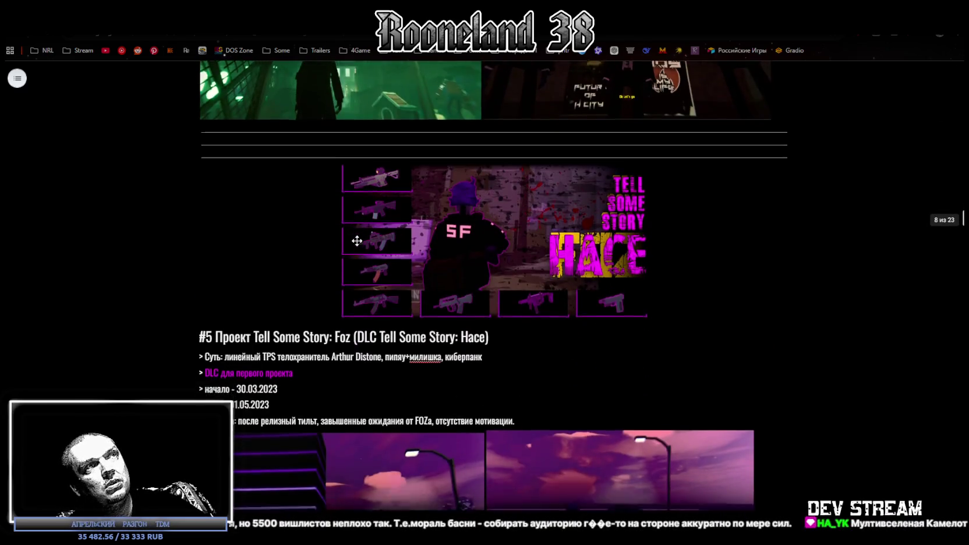
scroll(357, 240, down, 2)
scroll(326, 238, down, 1)
scroll(296, 237, up, 1)
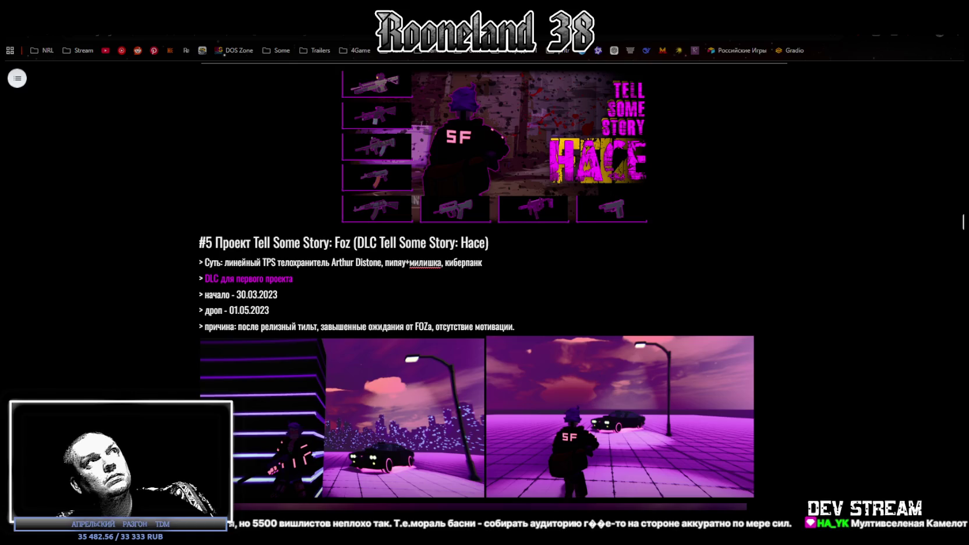
key(alt+Tab)
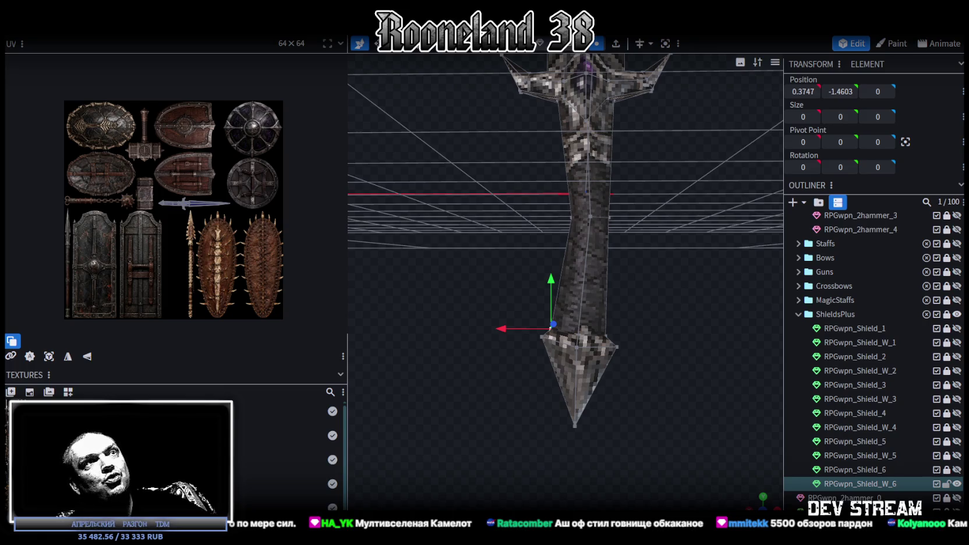
- Zoom in and out on the sword handle, then orbit into a perspective view
scroll(678, 452, up, 3)
scroll(658, 479, up, 2)
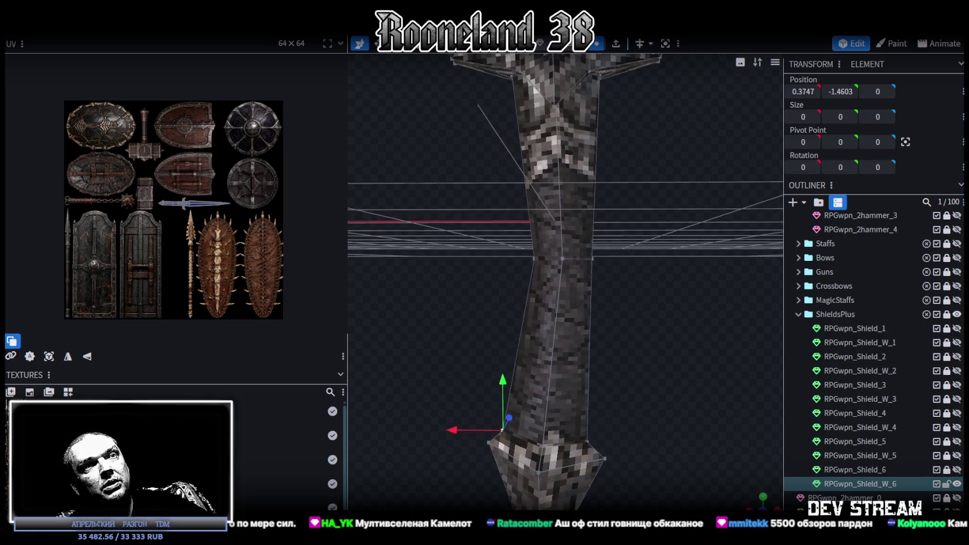
scroll(673, 434, down, 2)
scroll(673, 433, down, 1)
scroll(673, 433, up, 1)
scroll(672, 434, up, 1)
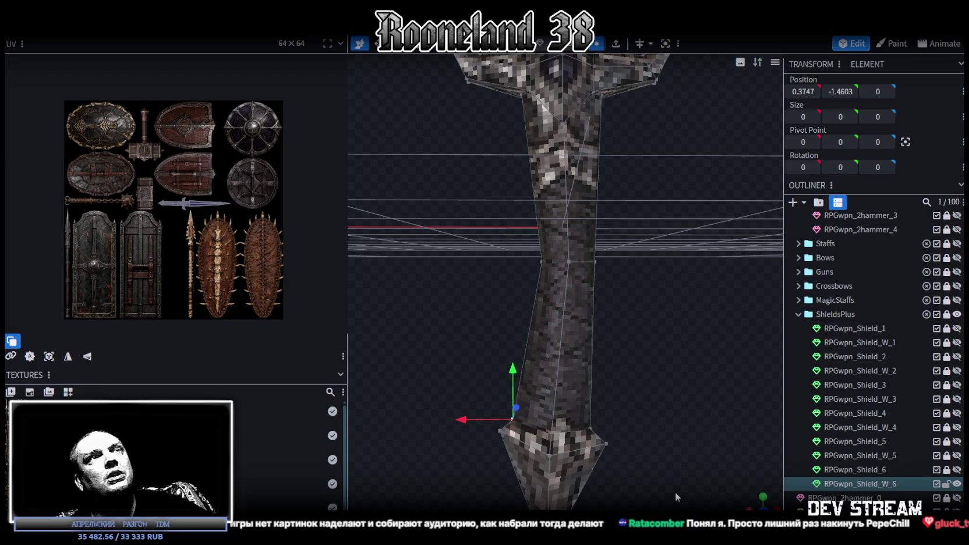
mouse_move(754, 496)
mouse_down()
mouse_move(656, 395)
mouse_move(562, 369)
mouse_move(674, 331)
mouse_move(724, 327)
mouse_move(724, 311)
mouse_move(697, 325)
mouse_move(713, 315)
mouse_move(695, 355)
mouse_move(703, 393)
mouse_move(725, 390)
mouse_move(698, 388)
mouse_move(695, 341)
mouse_up()
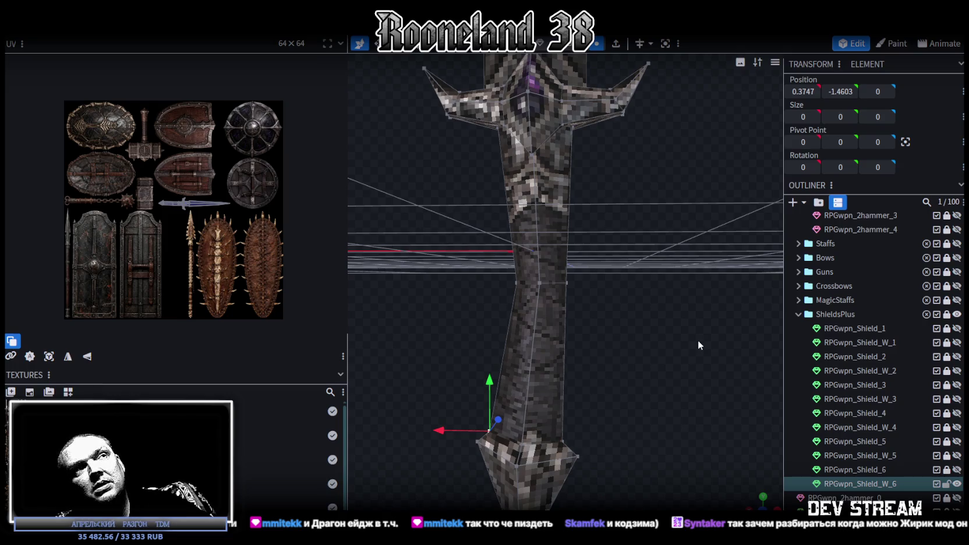
- Zoom out so the whole sword, crossguard and tip show above the floor grid
scroll(700, 287, down, 2)
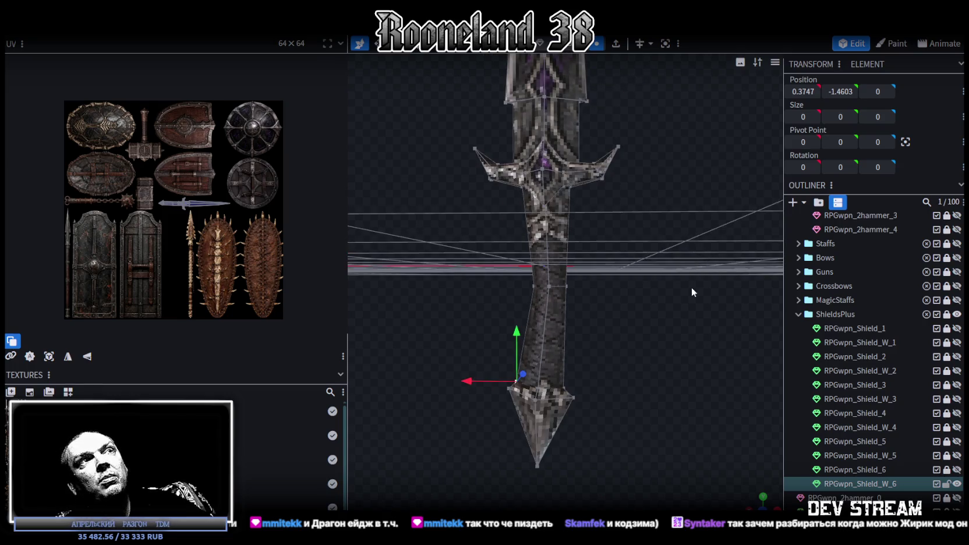